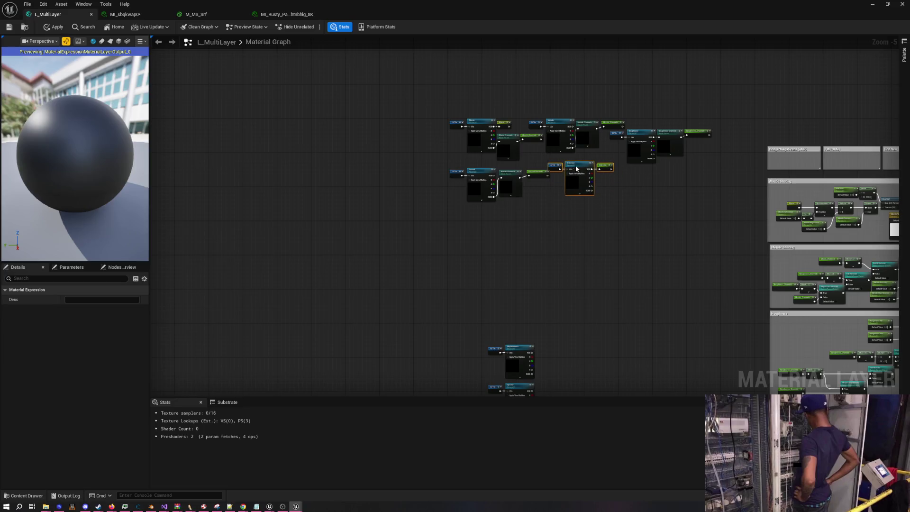
- Move the UV Tile + Displacement and UV Tile + Opacity node pairs up beside the Emission node
left_click(558, 229)
mouse_move(472, 316)
left_mouse_down()
mouse_move(551, 363)
mouse_move(612, 247)
mouse_move(635, 175)
mouse_move(624, 172)
left_mouse_up()
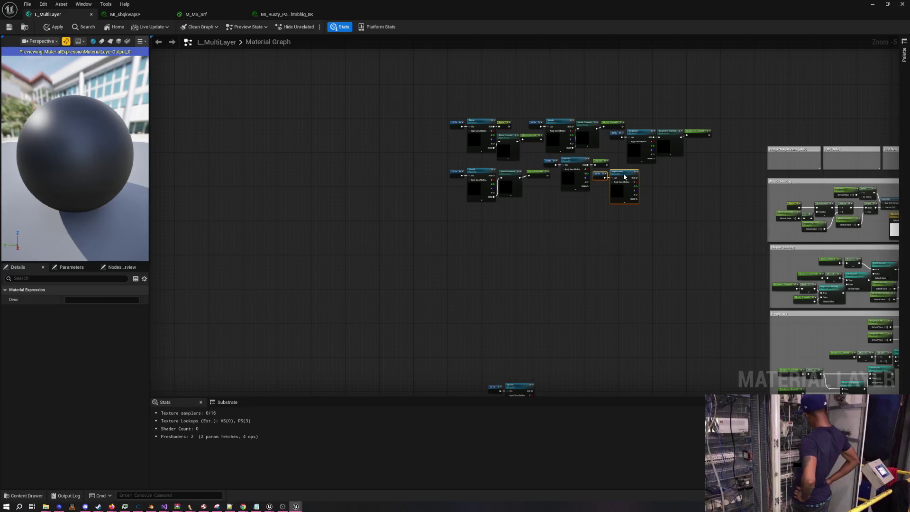
left_click(664, 246)
left_click_drag(470, 271, 550, 342)
left_click_drag(520, 308, 579, 124)
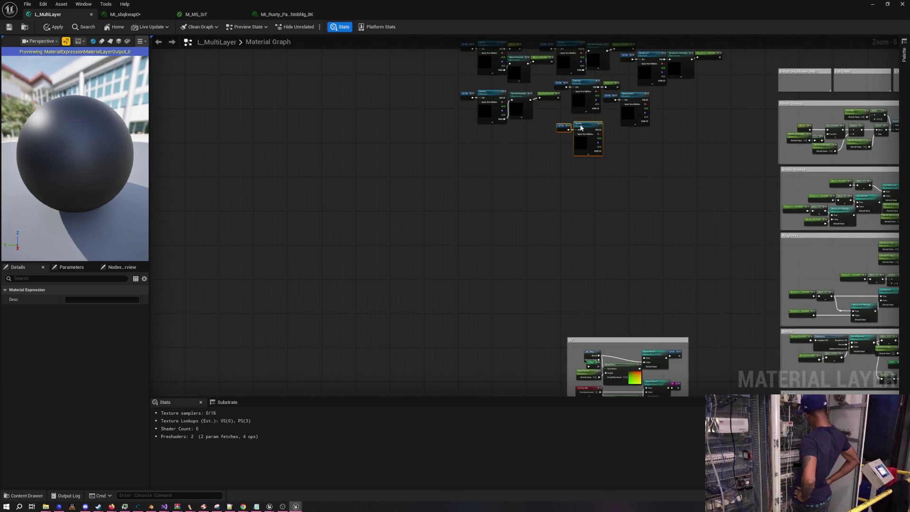
left_click(623, 195)
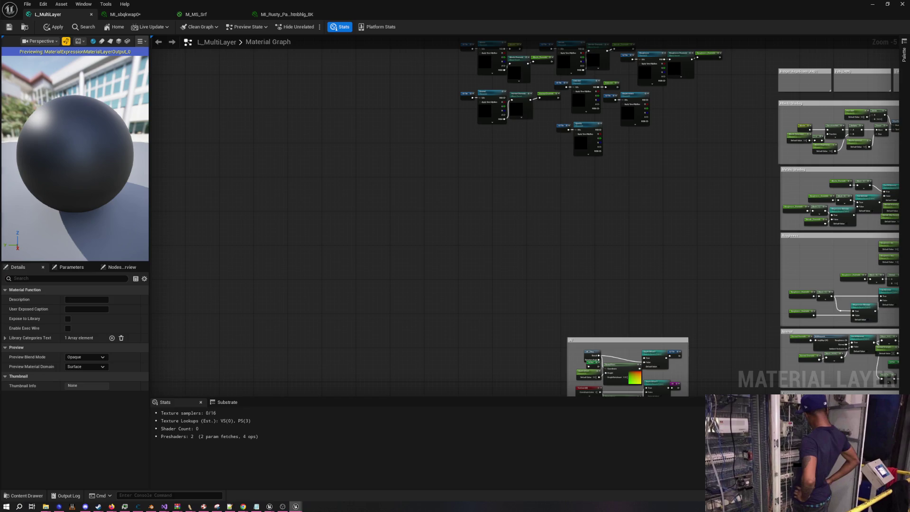
- Switch briefly to another window, then return focus to the material graph
key("alt+Tab")
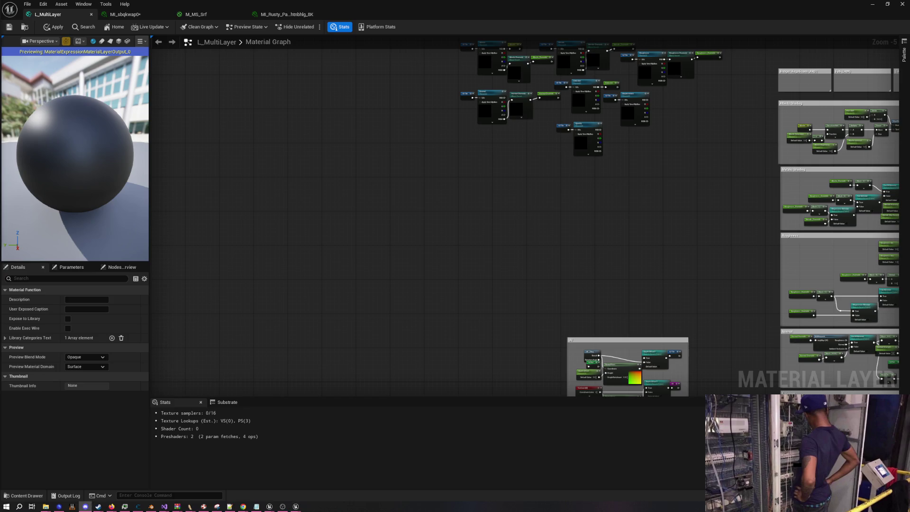
key("alt+Tab")
left_click(542, 231)
scroll(495, 255, "up", 5)
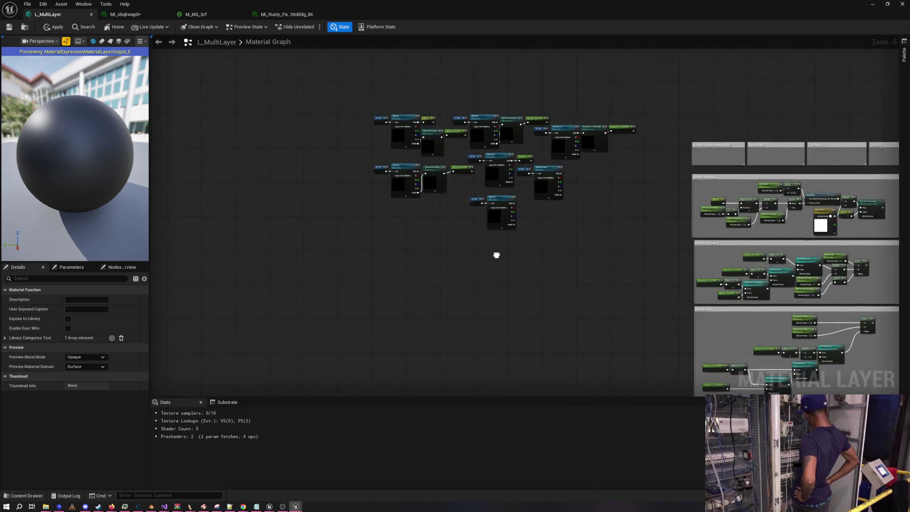
- Paste a copy of the Emission named reroute, rename it Displacement, and feed the Displacement parameter into it
mouse_move(540, 227)
left_mouse_down()
mouse_move(439, 311)
mouse_move(462, 290)
mouse_move(468, 256)
left_mouse_up()
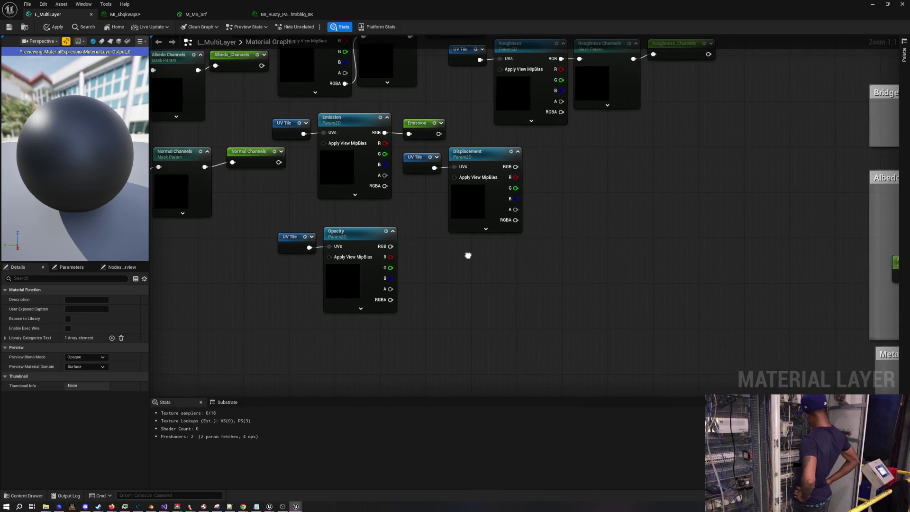
left_click(420, 130)
key("ctrl+c")
key("ctrl+v")
double_click(564, 157)
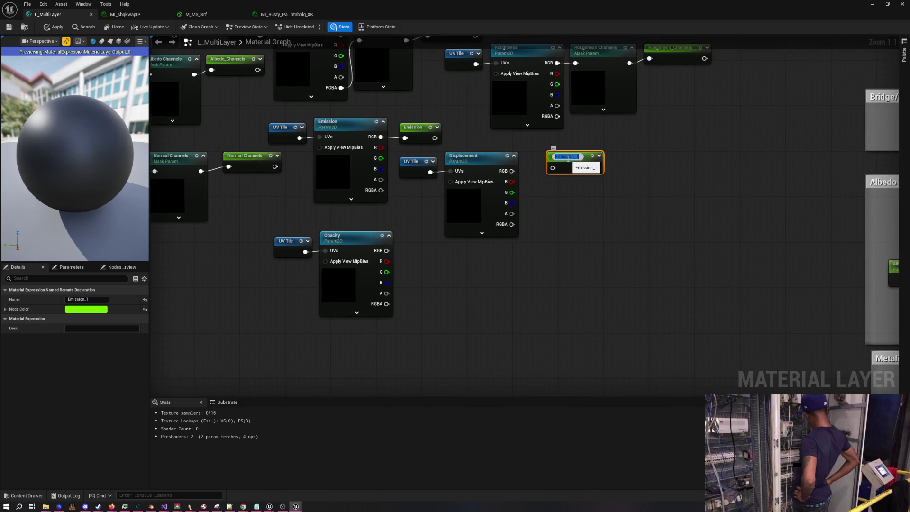
type("Displacementr")
key("Return")
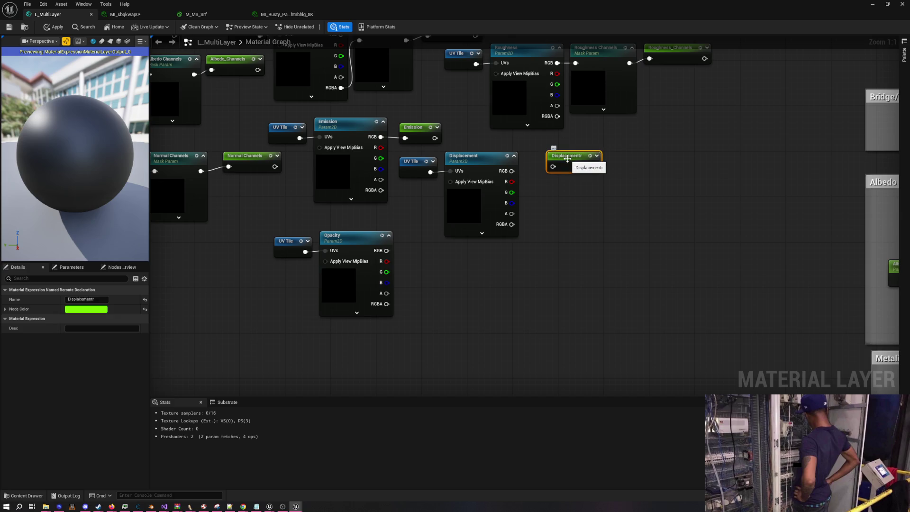
double_click(568, 158)
key("BackSpace")
key("Return")
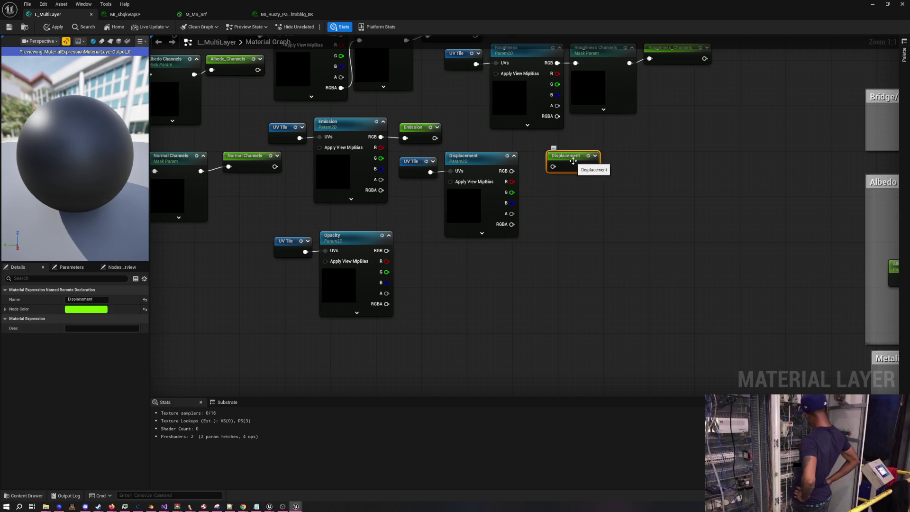
mouse_move(553, 166)
left_mouse_down()
mouse_move(511, 171)
mouse_move(542, 164)
mouse_move(598, 127)
mouse_move(640, 129)
left_mouse_up()
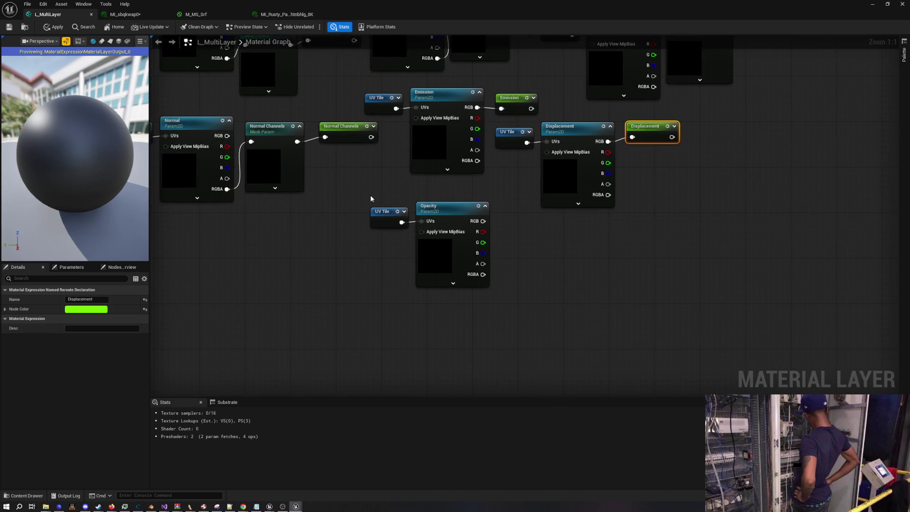
- Paste another reroute beside the Opacity node, wire Opacity RGB into it, and name it Opacity
mouse_move(371, 195)
left_mouse_down()
mouse_move(444, 221)
mouse_move(387, 211)
left_mouse_up()
left_click(434, 221)
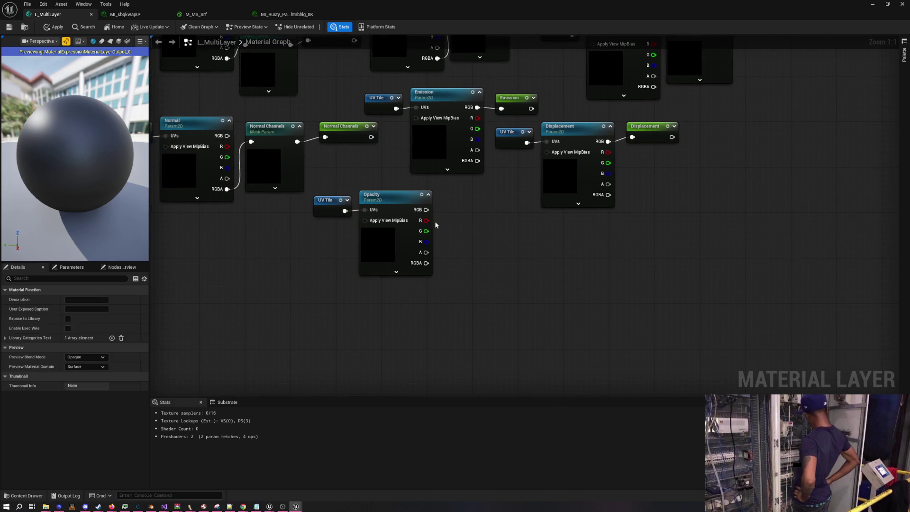
left_click(652, 137)
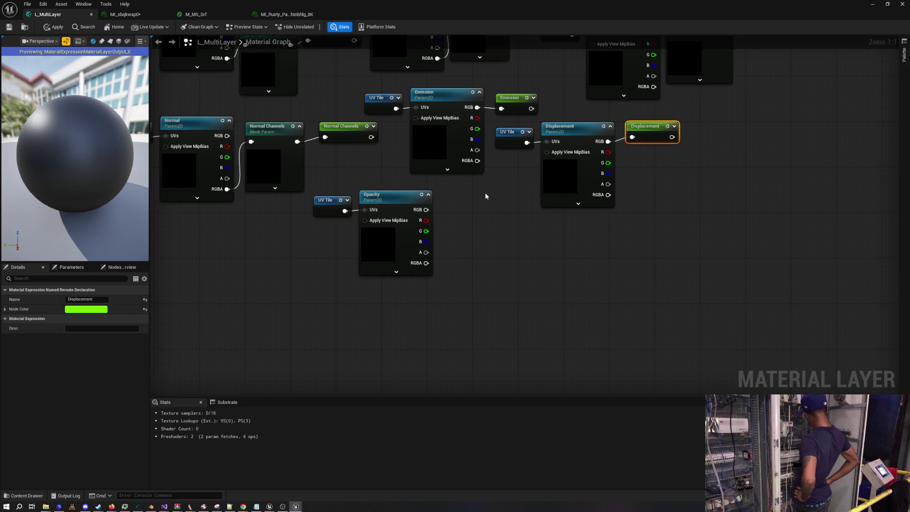
left_click(465, 208)
key("ctrl+v")
left_click_drag(465, 205, 446, 212)
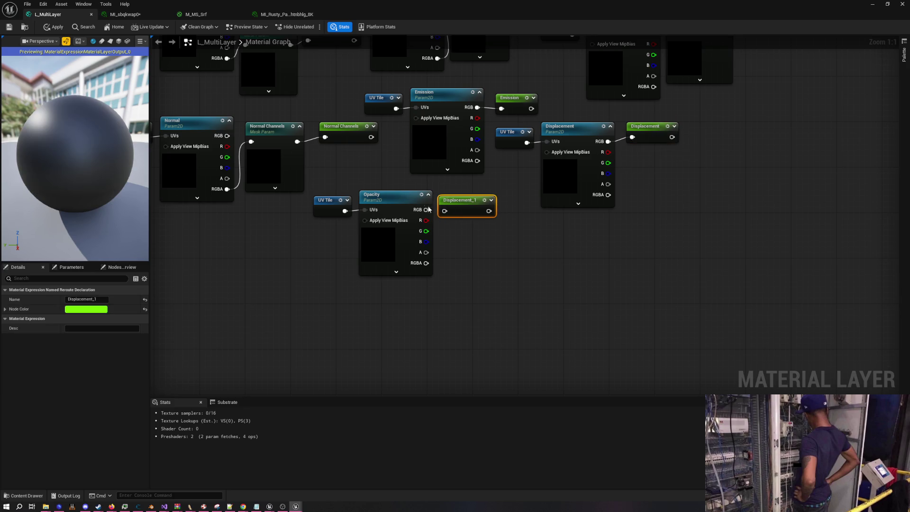
key("F2")
type("O")
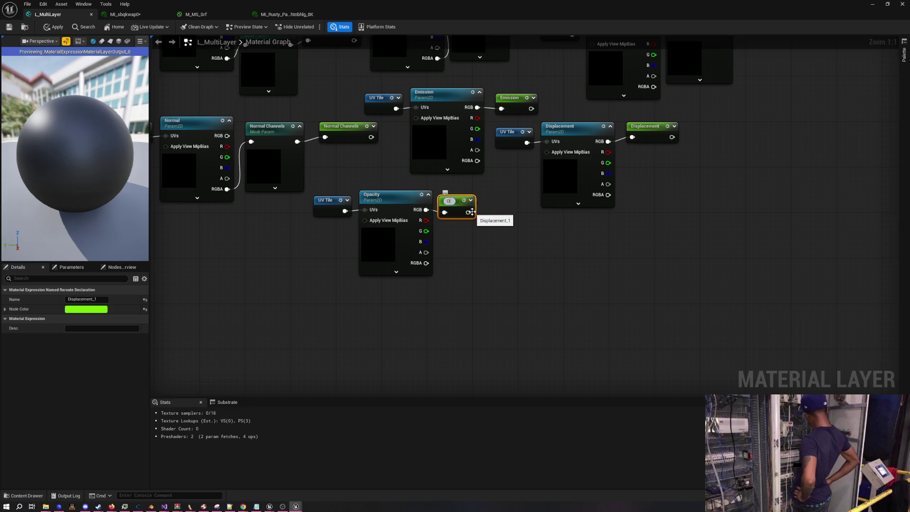
type("pacity")
key("Return")
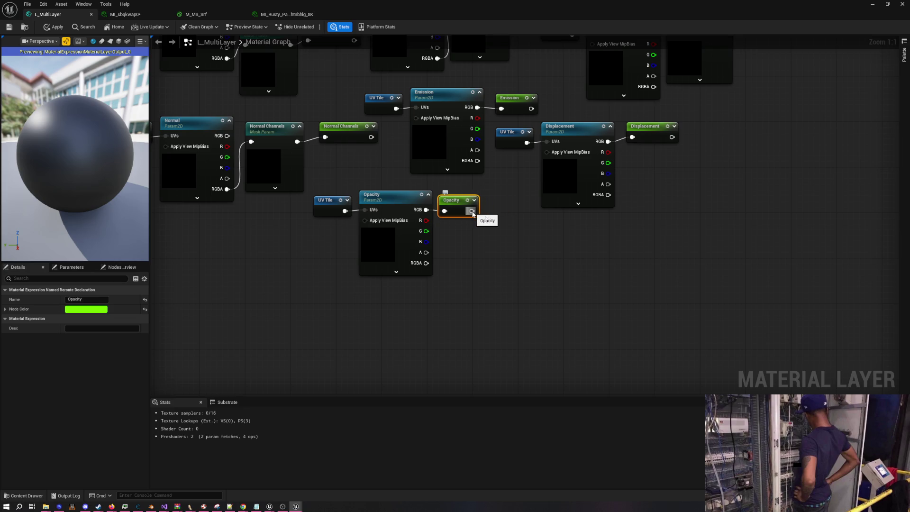
left_click_drag(460, 211, 459, 206)
left_click(474, 234)
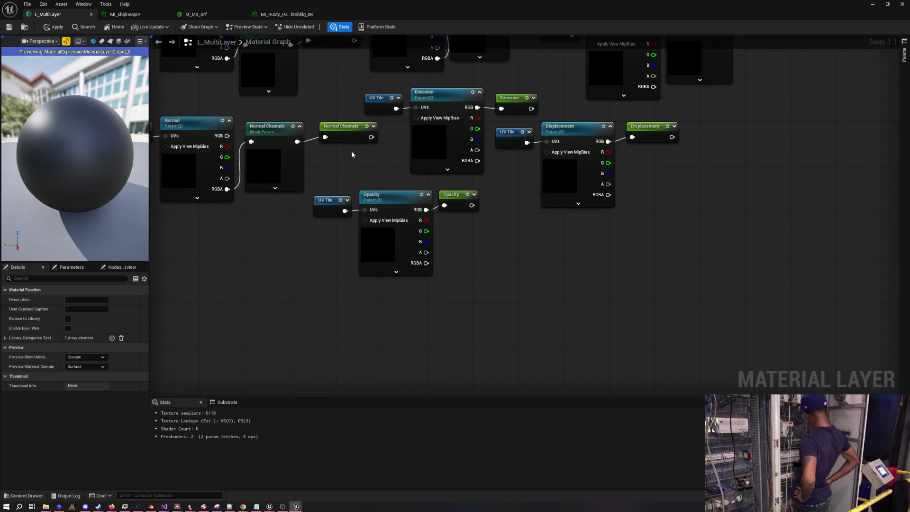
left_click_drag(352, 154, 423, 244)
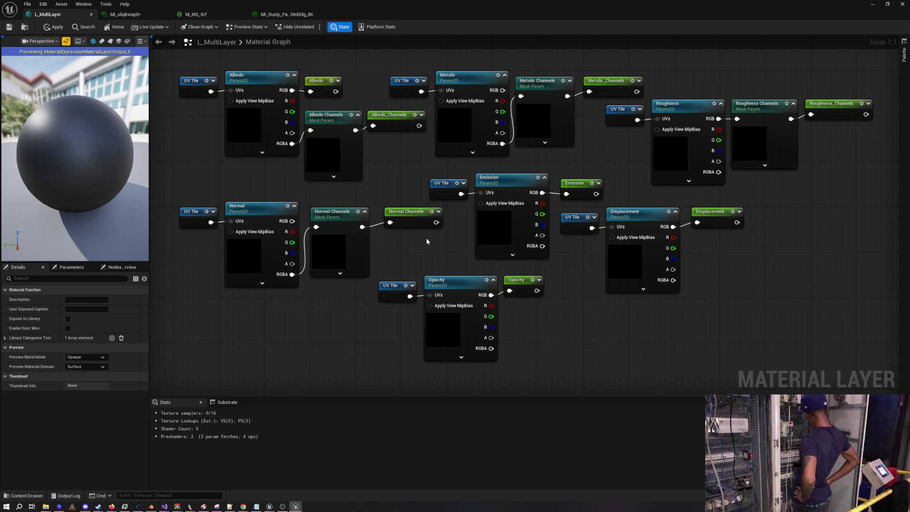
- Wrap all the texture parameter nodes in a 'Texture Inputs' comment placed beside the shading groups
scroll(397, 226, "down", 2)
scroll(397, 225, "down", 3)
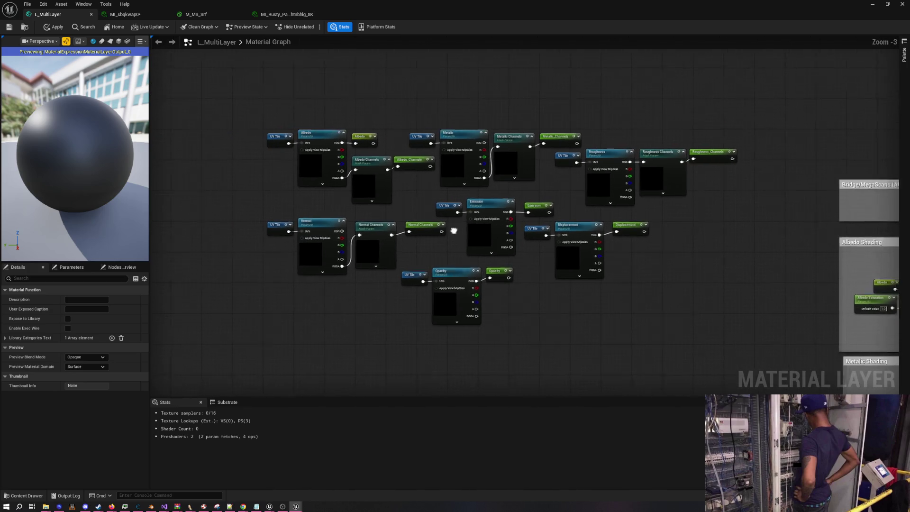
left_click_drag(296, 176, 593, 324)
key("c")
key("BackSpace")
type("Texture Inpu")
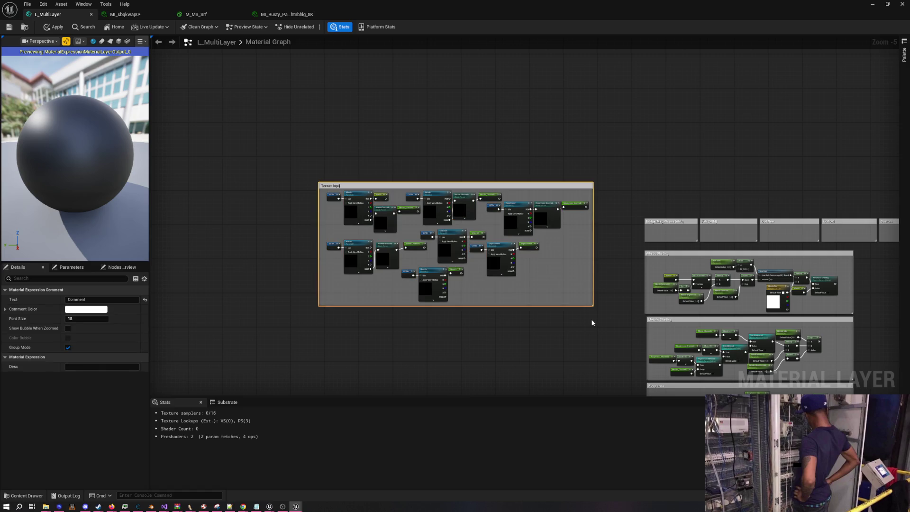
type("ts")
key("Return")
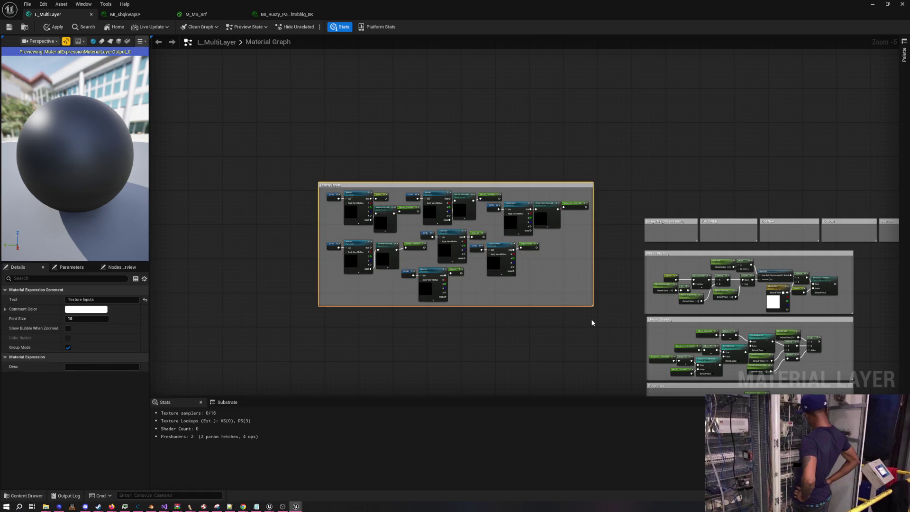
mouse_move(592, 323)
left_mouse_down()
mouse_move(575, 270)
mouse_move(545, 223)
mouse_move(545, 232)
left_mouse_up()
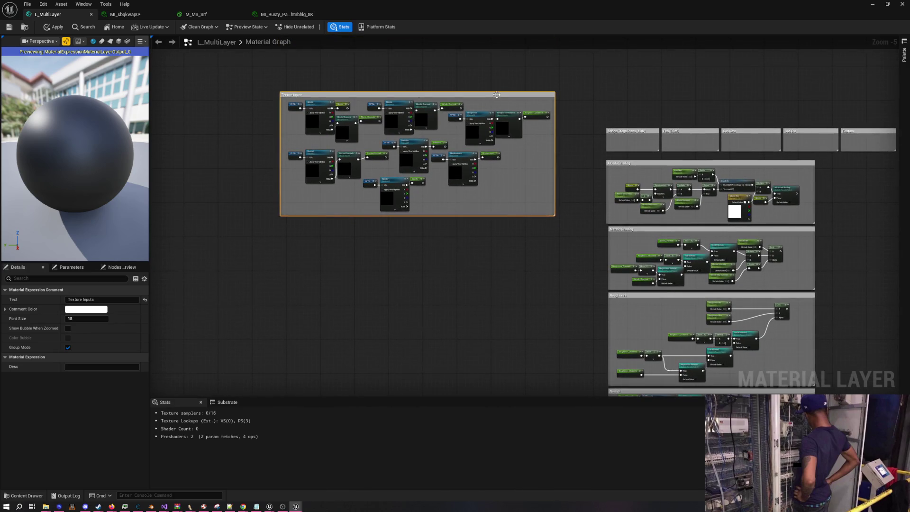
left_click_drag(498, 96, 539, 217)
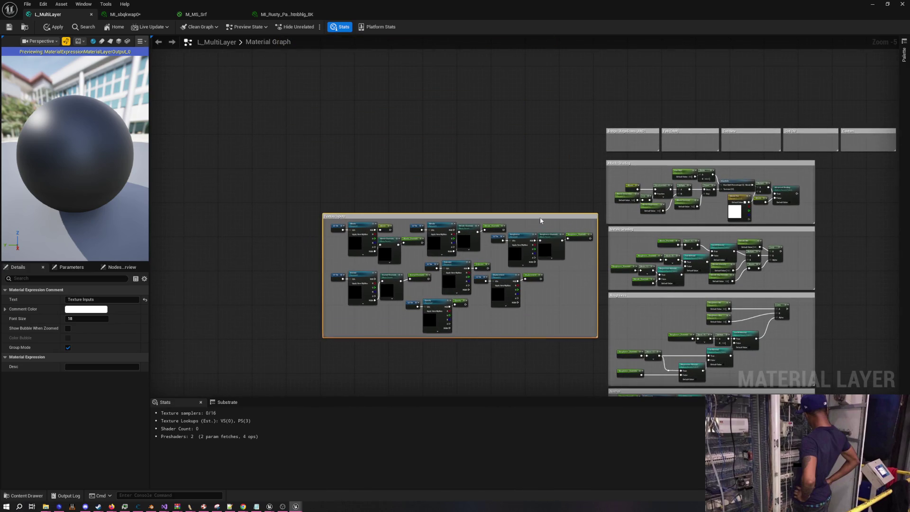
left_click_drag(541, 186, 411, 163)
scroll(468, 162, "up", 3)
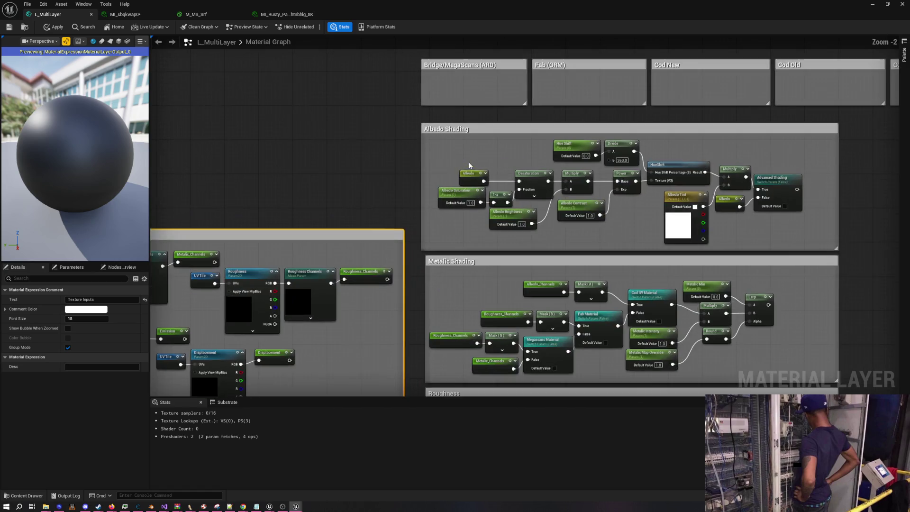
- Move the UV group under Texture Inputs and the Noise Shader group beside UV
left_click(413, 220)
scroll(414, 221, "down", 3)
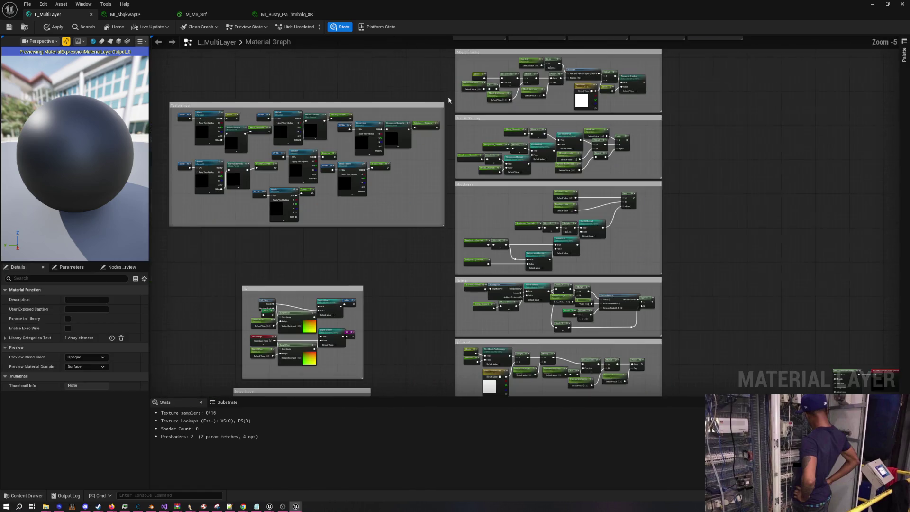
mouse_move(413, 166)
left_mouse_down()
mouse_move(451, 116)
mouse_move(467, 269)
left_mouse_up()
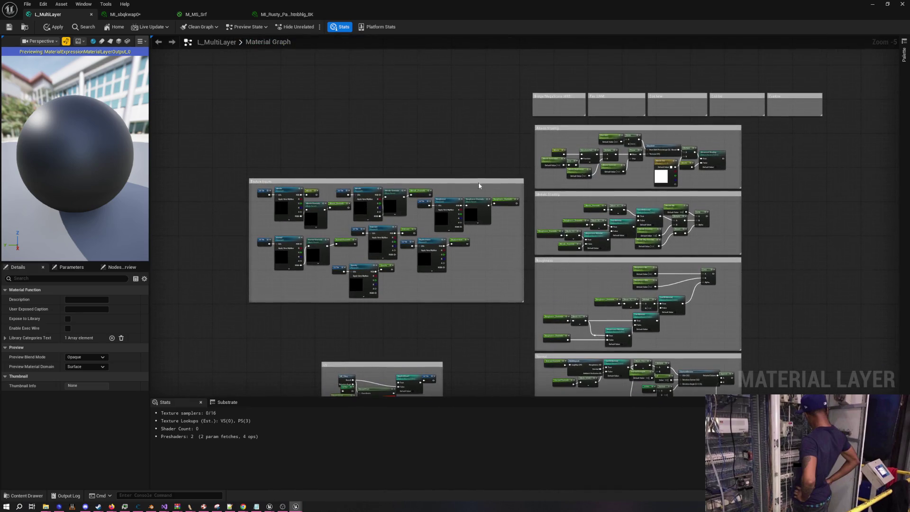
scroll(471, 184, "up", 1)
mouse_move(465, 157)
left_mouse_down()
mouse_move(448, 190)
mouse_move(451, 144)
left_mouse_up()
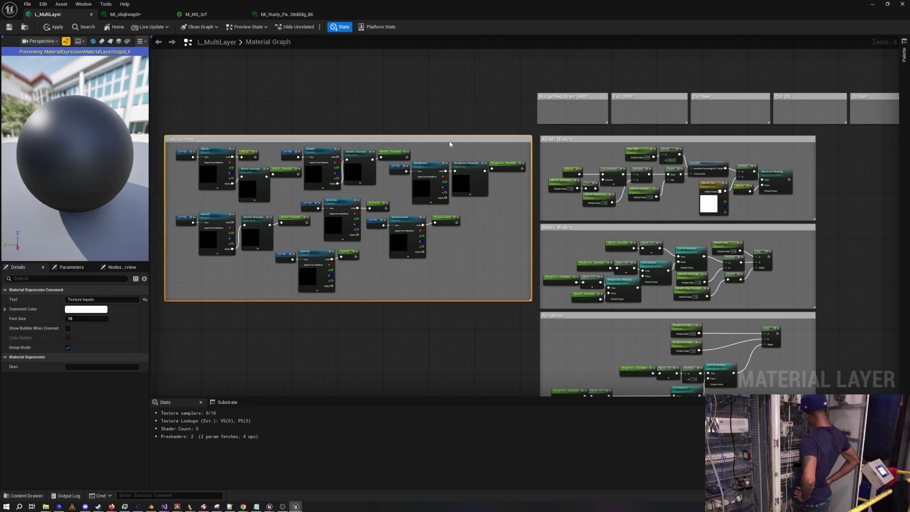
left_click(414, 327)
left_click_drag(414, 327, 458, 160)
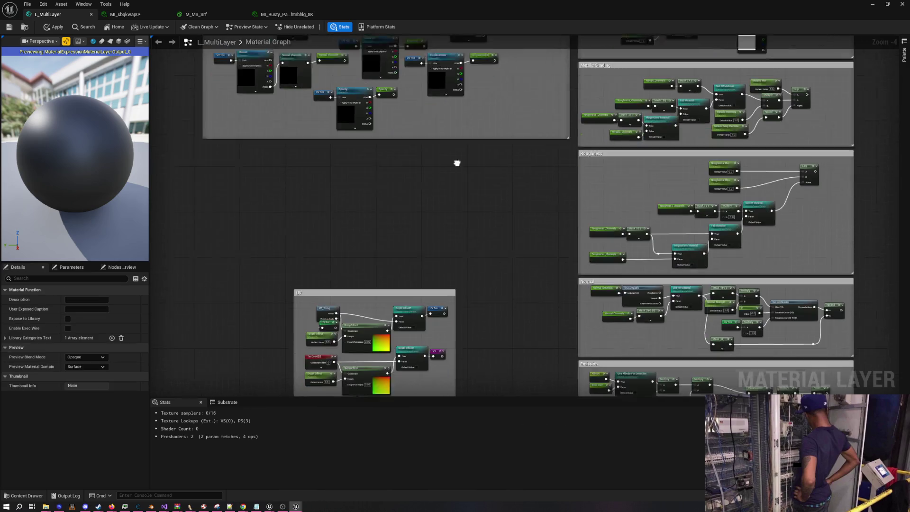
scroll(457, 160, "down", 2)
left_click_drag(415, 220, 371, 152)
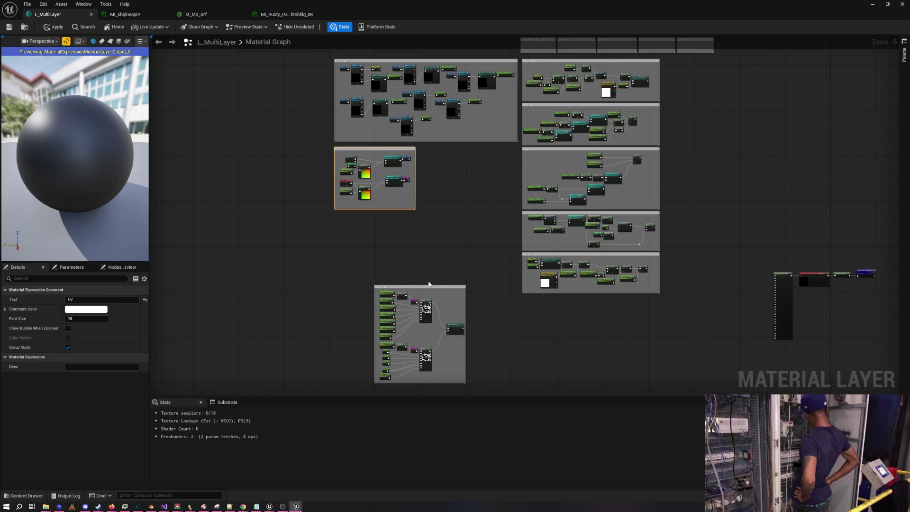
mouse_move(424, 289)
left_mouse_down()
mouse_move(471, 179)
mouse_move(471, 149)
mouse_move(467, 158)
left_mouse_up()
left_click(413, 256)
- Shift the five small comment boxes left into a row above the node groups
mouse_move(412, 256)
left_mouse_down()
mouse_move(368, 259)
mouse_move(374, 309)
left_mouse_up()
left_click_drag(473, 108, 708, 136)
scroll(503, 122, "up", 5)
mouse_move(530, 146)
left_mouse_down()
mouse_move(376, 146)
mouse_move(290, 169)
left_mouse_up()
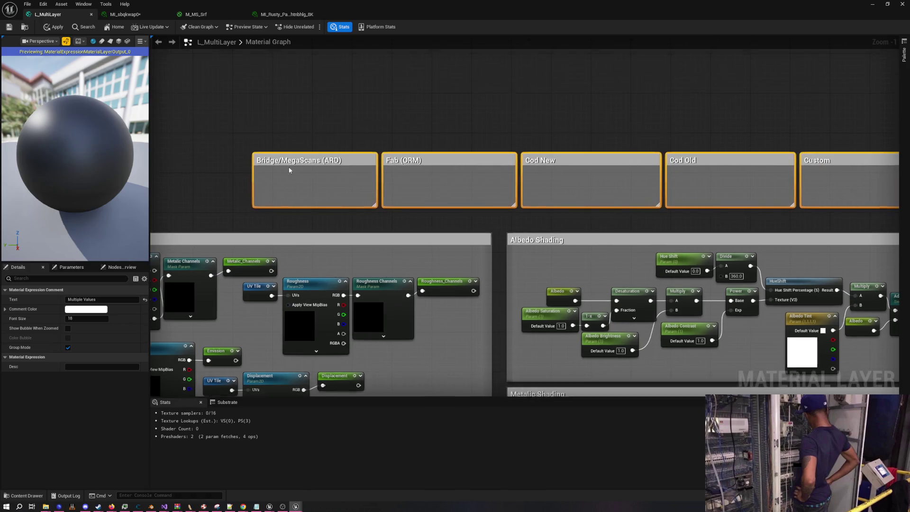
scroll(308, 180, "down", 3)
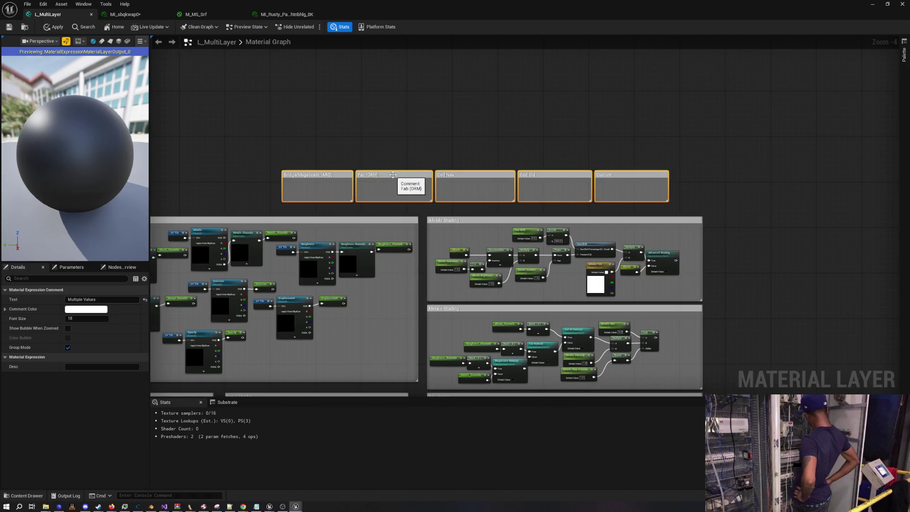
left_click_drag(393, 174, 361, 179)
left_click(403, 139)
left_click_drag(403, 139, 440, 82)
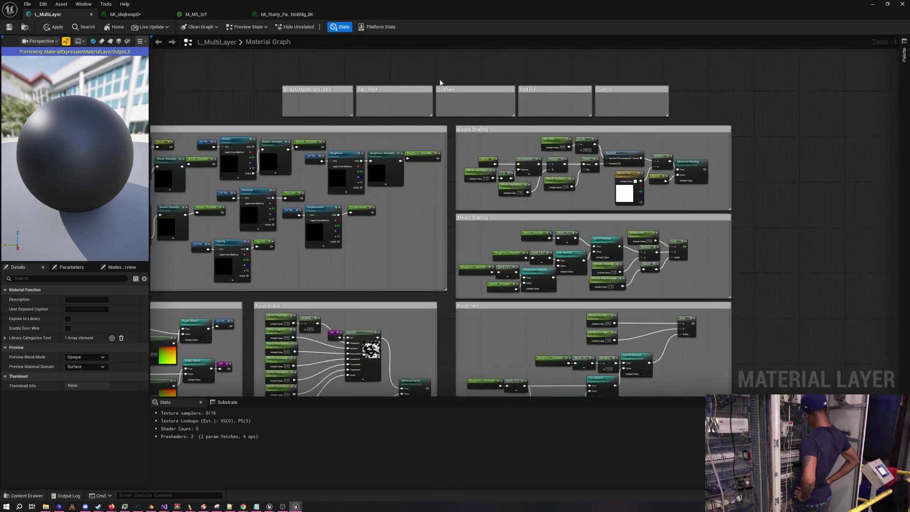
scroll(440, 82, "down", 4)
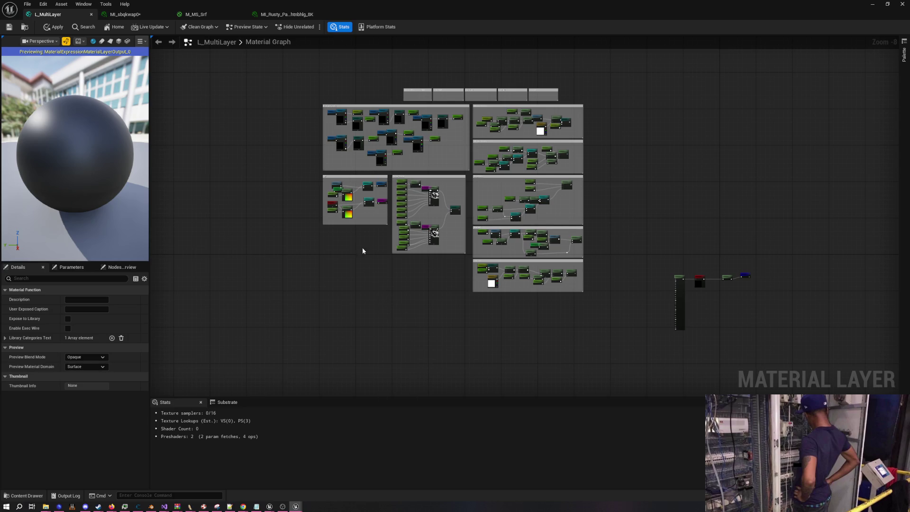
scroll(363, 249, "up", 7)
scroll(375, 212, "down", 4)
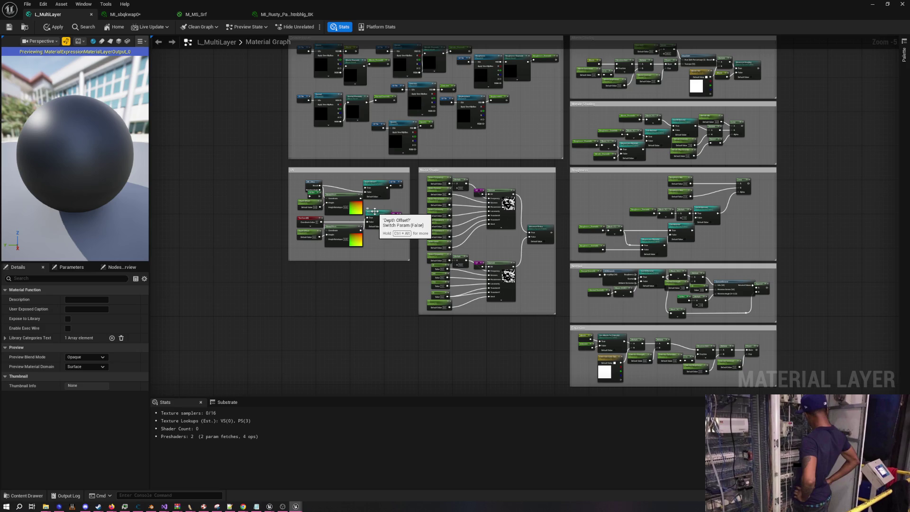
key("Home")
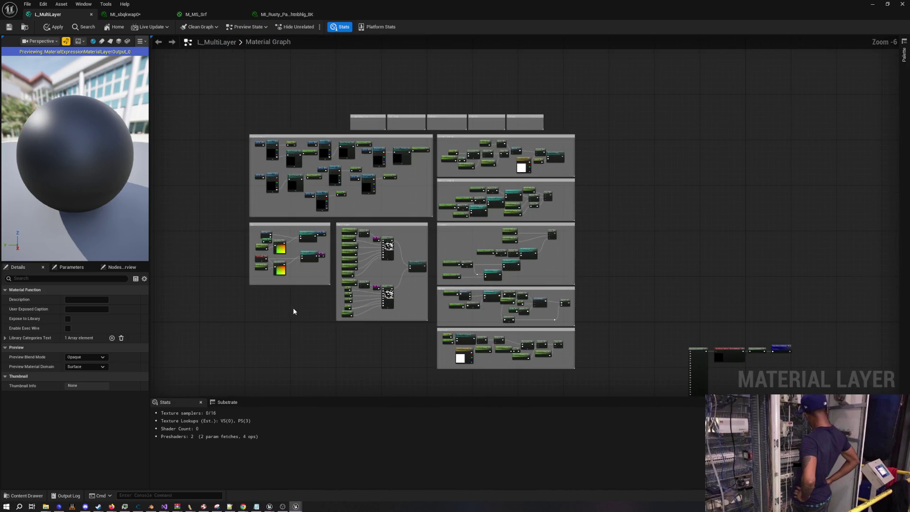
left_click_drag(293, 311, 364, 308)
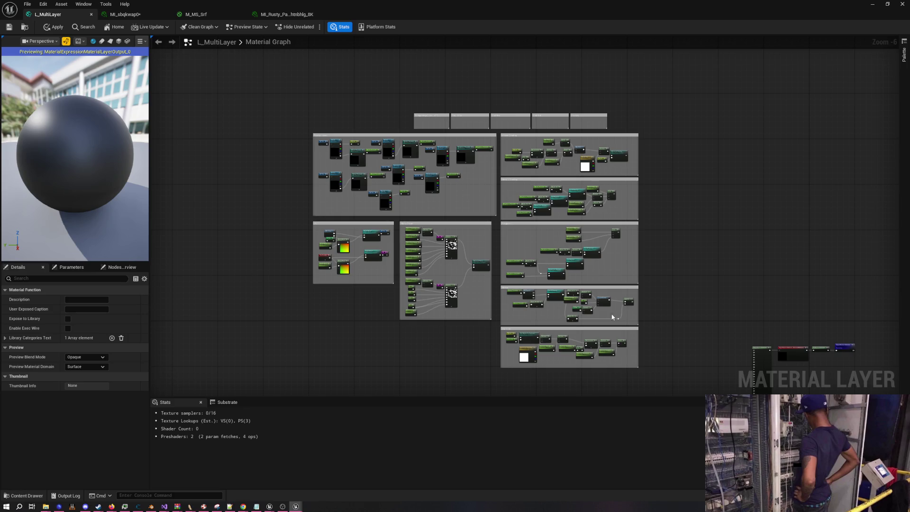
mouse_move(378, 329)
left_mouse_down()
mouse_move(362, 279)
mouse_move(346, 294)
mouse_move(358, 266)
mouse_move(368, 289)
mouse_move(358, 309)
left_mouse_up()
scroll(362, 275, "up", 1)
scroll(358, 309, "down", 1)
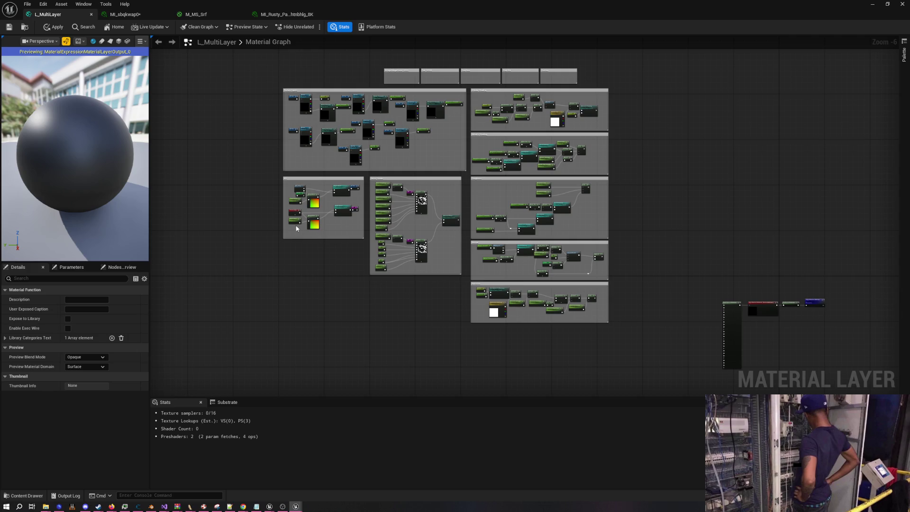
scroll(280, 320, "up", 2)
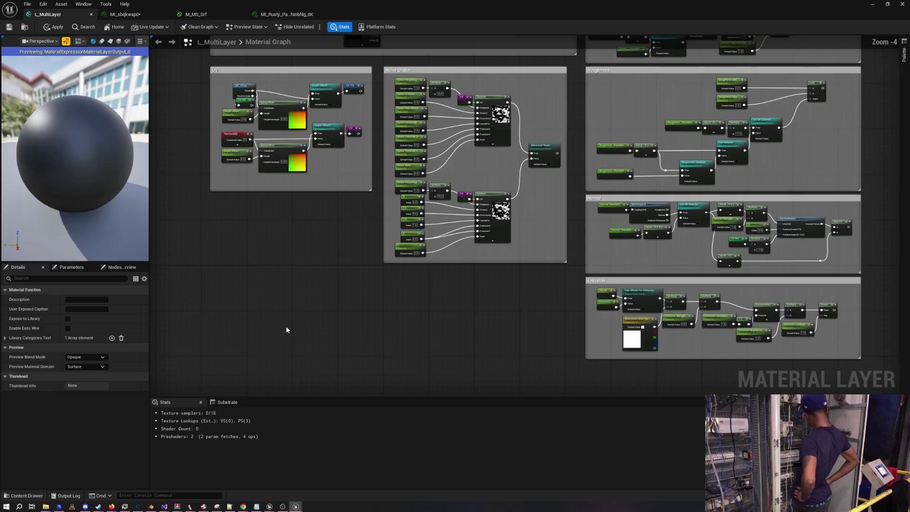
scroll(294, 364, "down", 2)
mouse_move(294, 363)
left_mouse_down()
mouse_move(295, 307)
mouse_move(304, 304)
left_mouse_up()
scroll(307, 308, "up", 2)
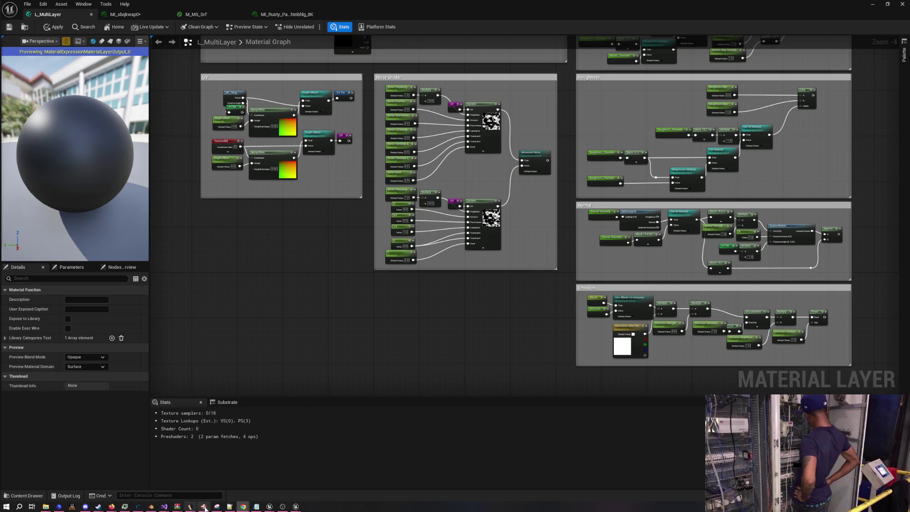
- Bring up Chrome, play another video from the YouTube mix, and switch back to Unreal
mouse_move(243, 506)
left_click(254, 474)
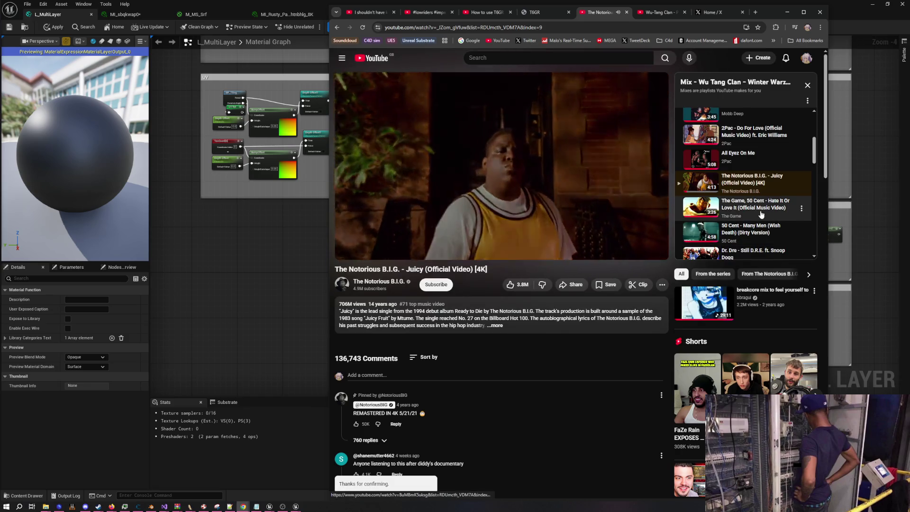
left_click(758, 232)
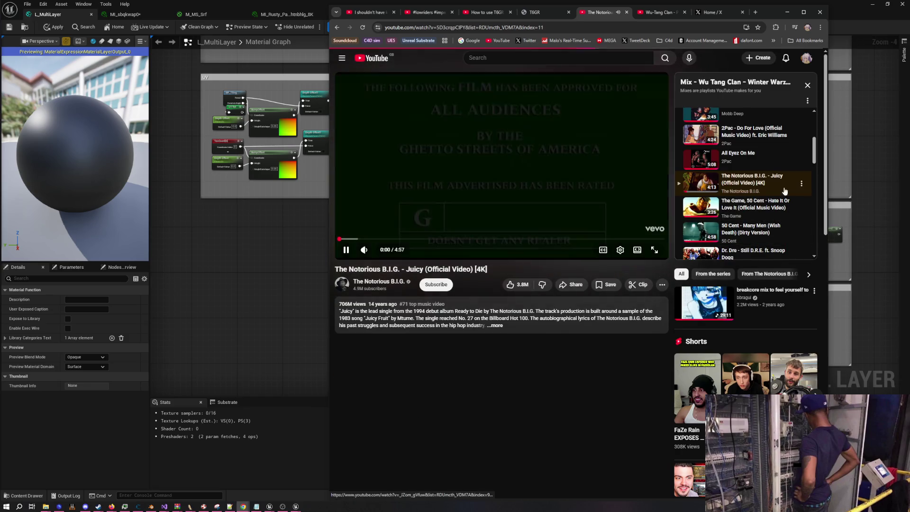
key("alt+Tab")
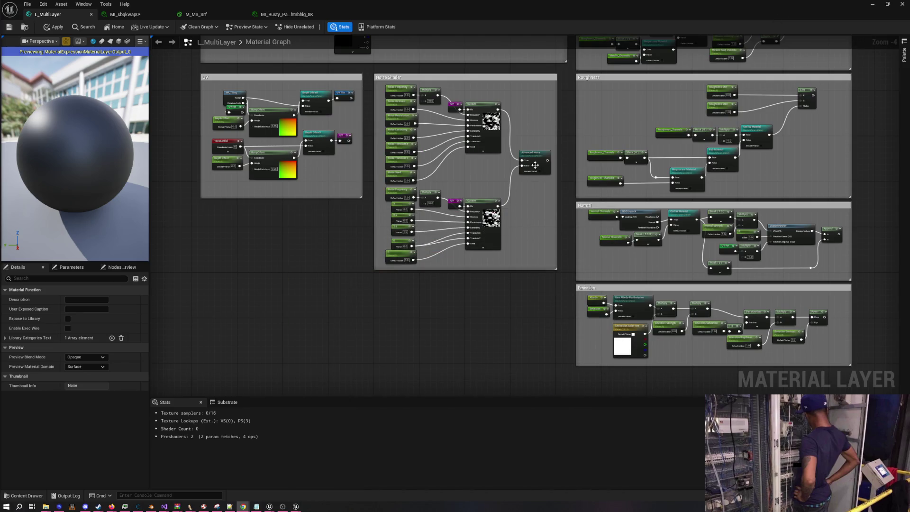
- Shift the upper UV and Custom nodes of the Noise Shader group to the left
mouse_move(555, 274)
left_mouse_down()
mouse_move(426, 184)
mouse_move(445, 218)
mouse_move(411, 143)
mouse_move(479, 325)
left_mouse_up()
scroll(444, 222, "down", 3)
scroll(461, 232, "up", 3)
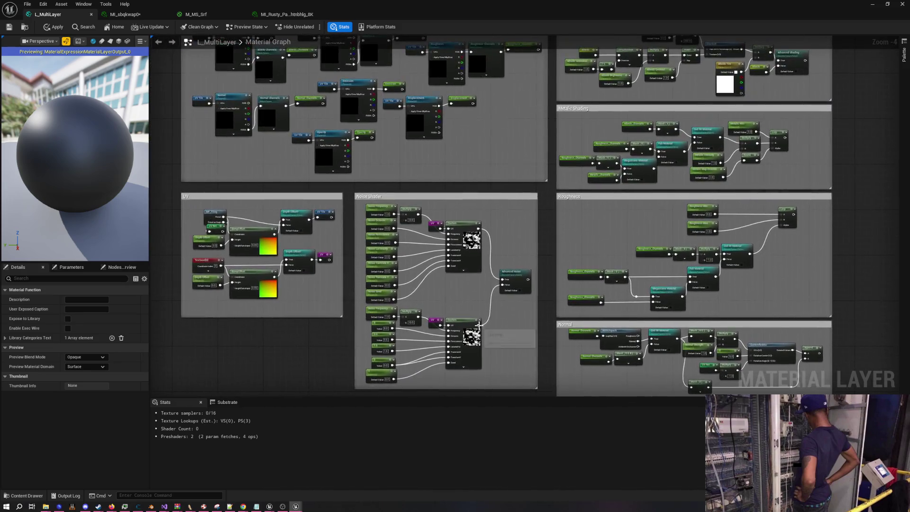
scroll(479, 324, "down", 3)
left_click_drag(480, 285, 434, 163)
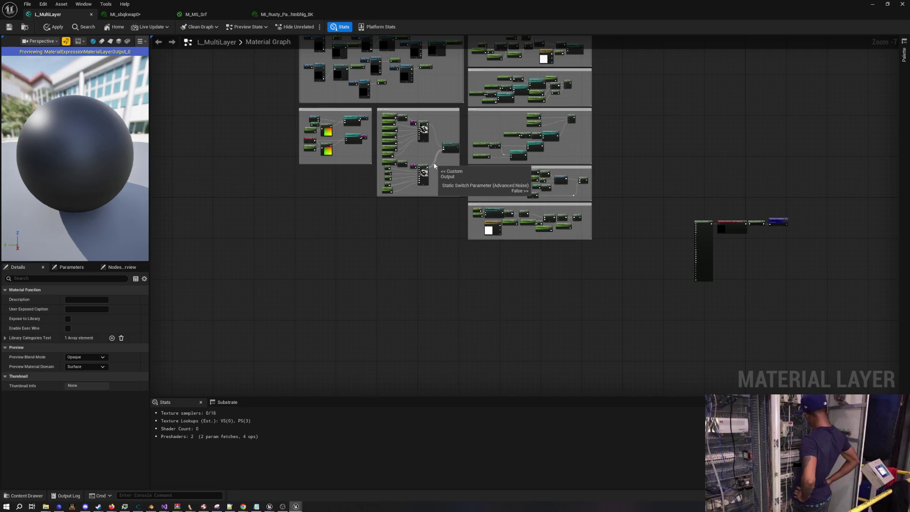
scroll(428, 158, "up", 5)
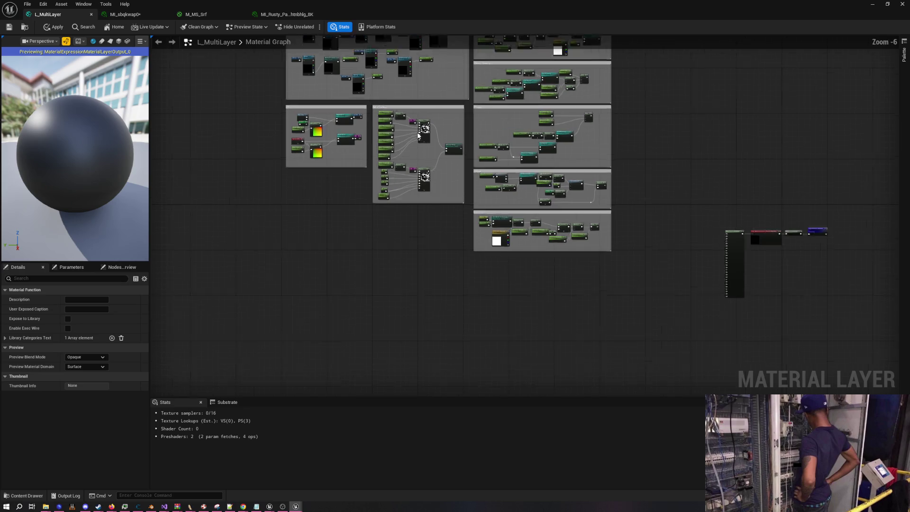
mouse_move(458, 172)
left_mouse_down()
mouse_move(502, 193)
mouse_move(502, 217)
left_mouse_up()
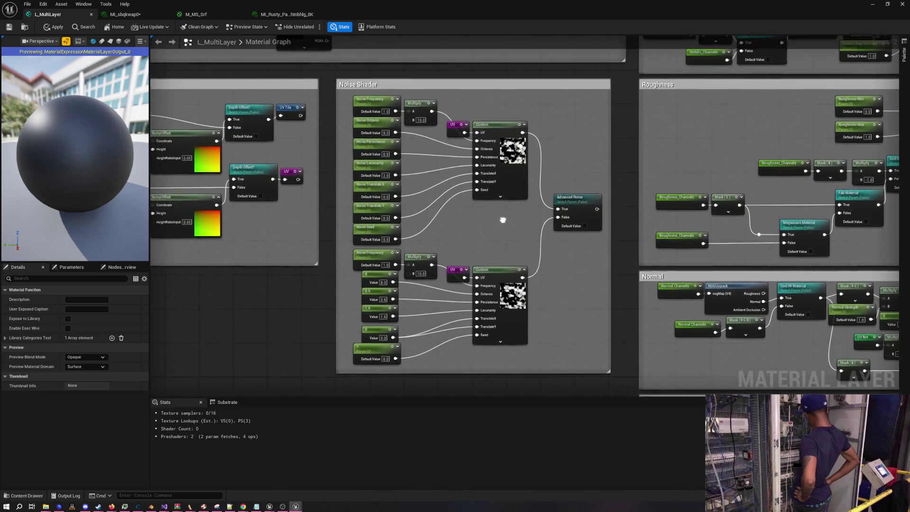
scroll(443, 127, "up", 1)
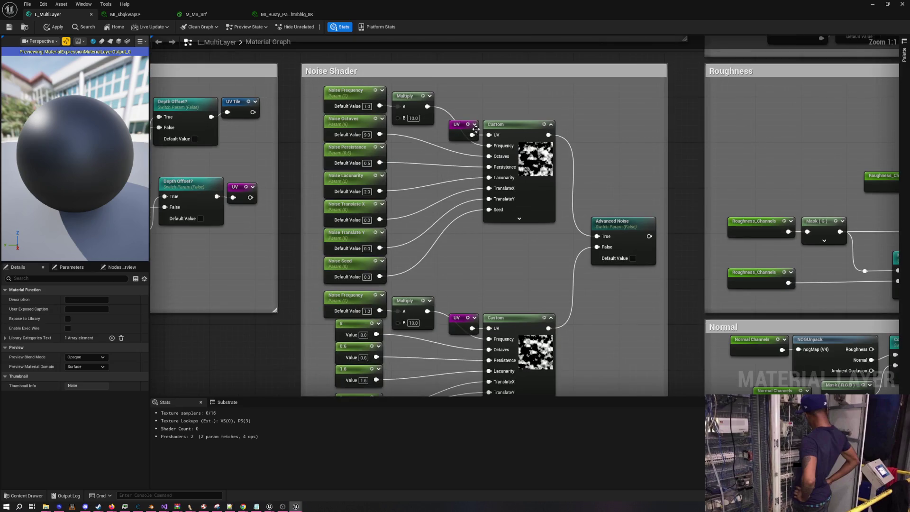
left_click(426, 136)
left_click_drag(426, 136, 417, 136)
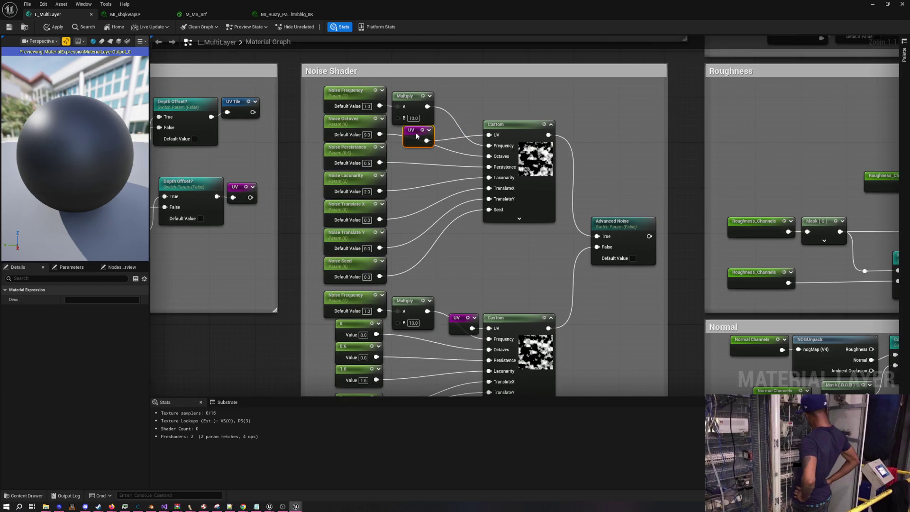
left_click_drag(519, 139, 473, 144)
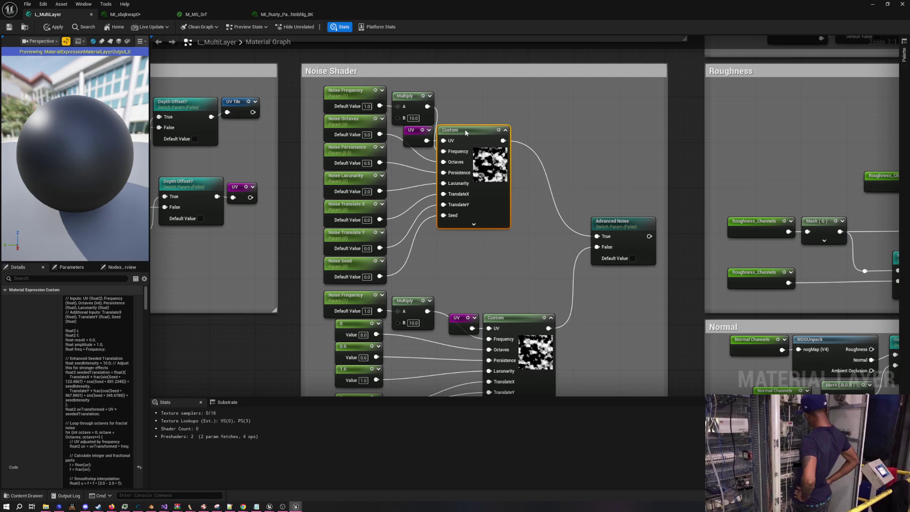
- Move the lower UV and Custom nodes left and pull Advanced Noise in beside them
left_click_drag(507, 249, 515, 146)
left_click_drag(468, 216, 422, 234)
left_click_drag(519, 218, 479, 226)
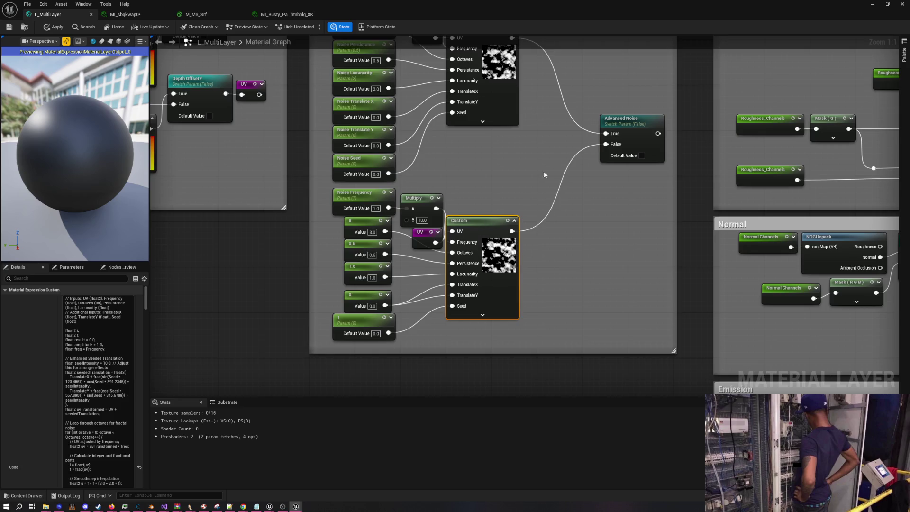
mouse_move(628, 129)
left_mouse_down()
mouse_move(605, 173)
mouse_move(558, 199)
mouse_move(455, 211)
mouse_move(478, 214)
left_mouse_up()
- Create a named reroute 'Noise' off the Advanced Noise output and nudge it beside the switch
type("rer")
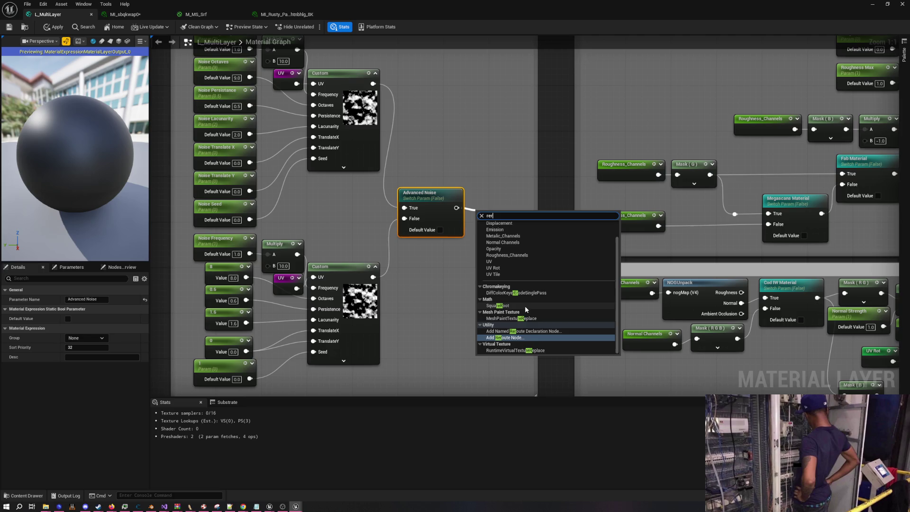
left_click(533, 331)
type("Noise")
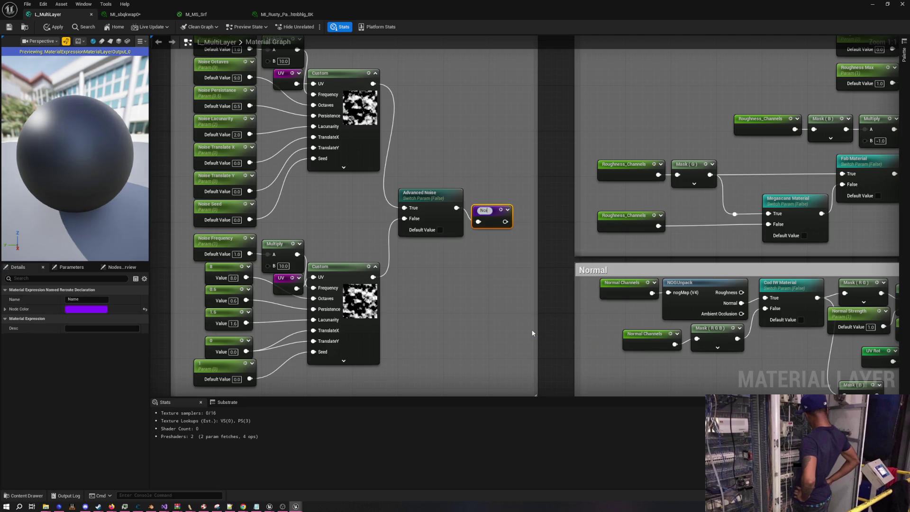
key("Return")
left_click_drag(475, 209, 469, 191)
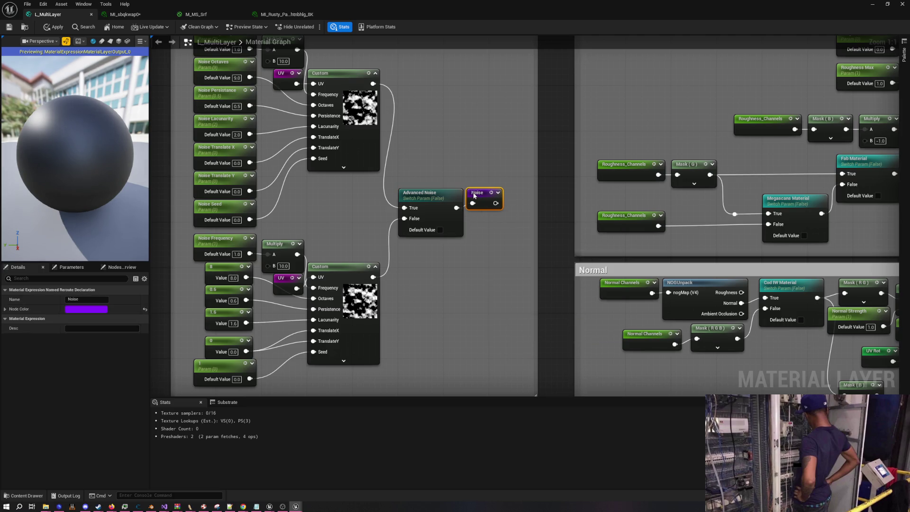
left_click(491, 237)
left_click_drag(477, 272, 420, 255)
scroll(426, 284, "down", 4)
left_click_drag(436, 306, 492, 303)
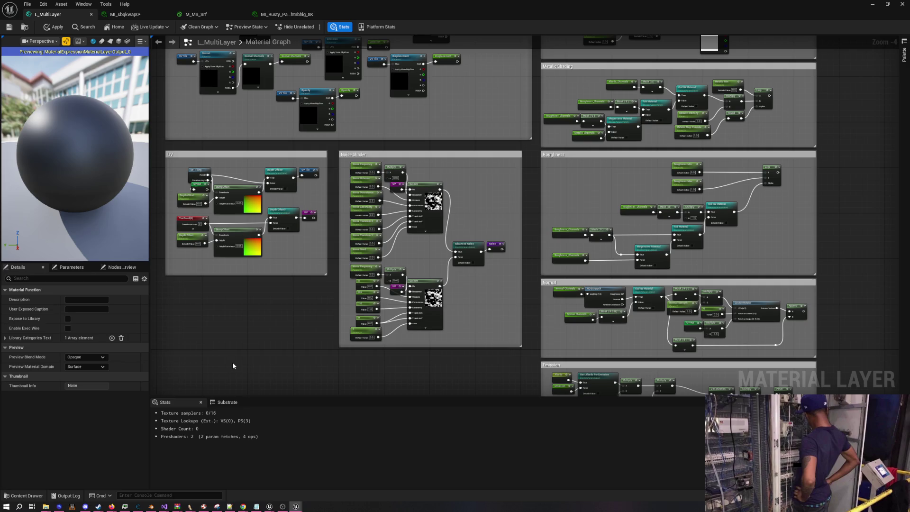
scroll(300, 336, "down", 1)
mouse_move(302, 334)
left_mouse_down()
mouse_move(301, 286)
mouse_move(315, 293)
left_mouse_up()
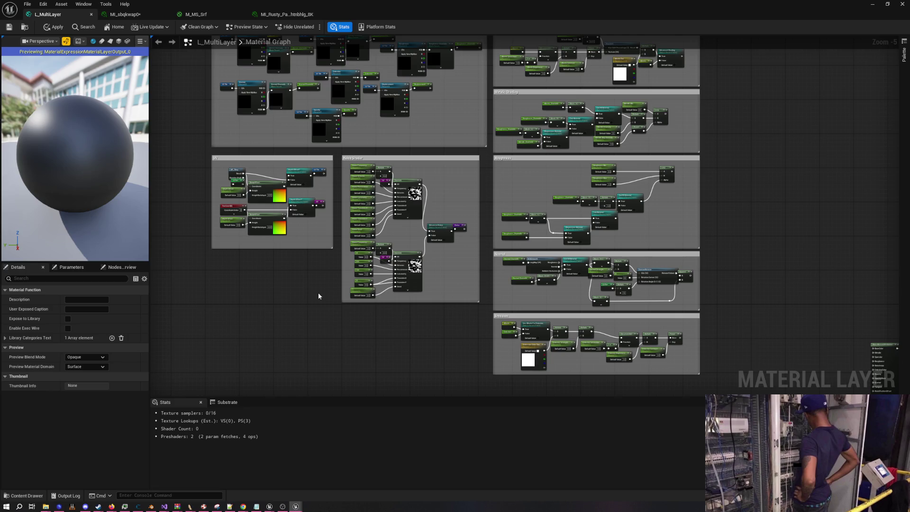
mouse_move(318, 296)
left_mouse_down()
mouse_move(319, 285)
mouse_move(356, 294)
mouse_move(351, 280)
mouse_move(346, 290)
mouse_move(361, 319)
left_mouse_up()
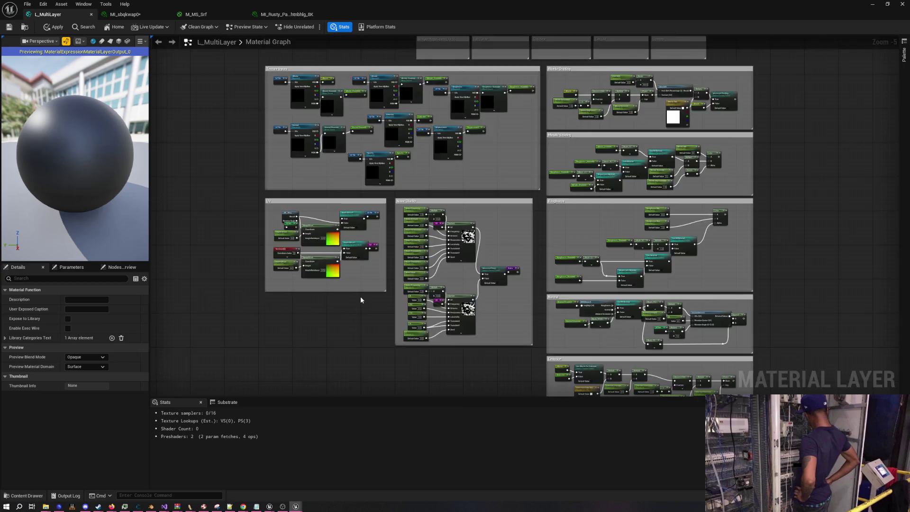
scroll(360, 304, "up", 4)
scroll(360, 313, "down", 4)
mouse_move(380, 322)
left_mouse_down()
mouse_move(357, 281)
mouse_move(326, 274)
mouse_move(413, 367)
mouse_move(404, 328)
left_mouse_up()
scroll(433, 309, "up", 3)
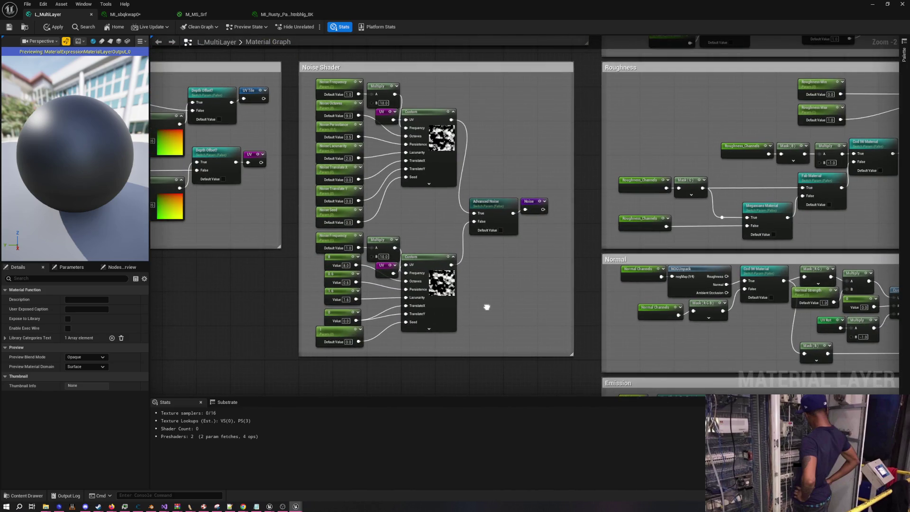
mouse_move(486, 307)
left_mouse_down()
mouse_move(442, 316)
mouse_move(397, 254)
mouse_move(321, 203)
mouse_move(318, 214)
mouse_move(467, 315)
mouse_move(362, 264)
left_mouse_up()
scroll(441, 317, "down", 2)
scroll(467, 314, "down", 1)
scroll(362, 266, "up", 1)
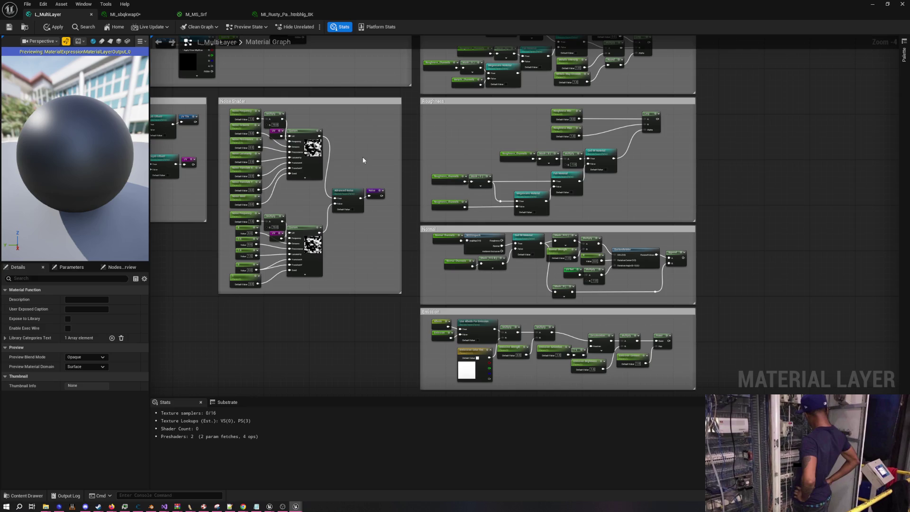
mouse_move(403, 332)
left_mouse_down()
mouse_move(355, 177)
mouse_move(483, 313)
mouse_move(431, 287)
mouse_move(440, 305)
mouse_move(348, 165)
left_mouse_up()
scroll(501, 321, "down", 1)
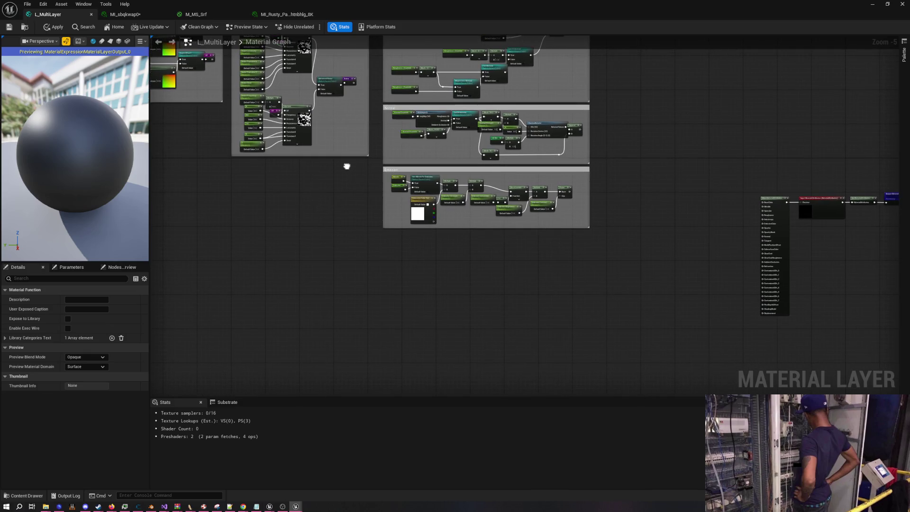
scroll(399, 264, "up", 2)
- Add an Opacity named reroute, a Multiply node and a Noise reroute below the Emission group
scroll(399, 260, "up", 2)
right_click(401, 245)
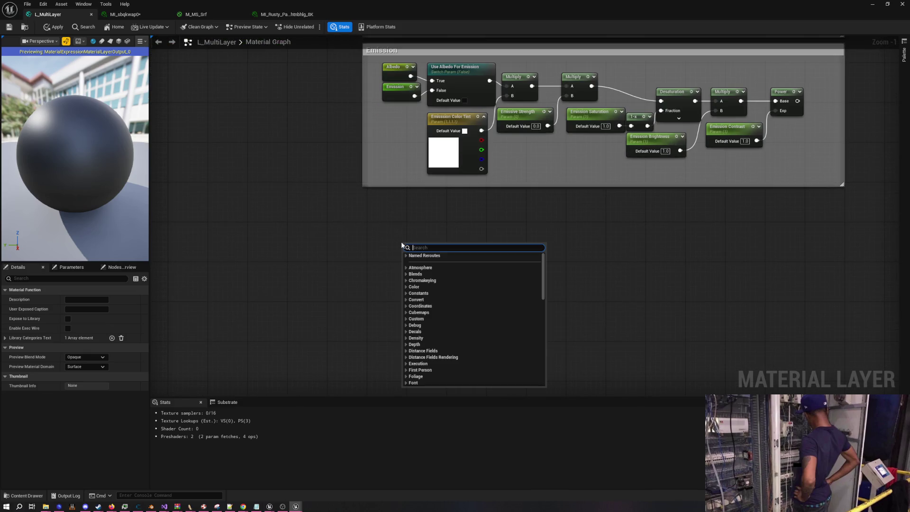
left_click(397, 237)
right_click(397, 239)
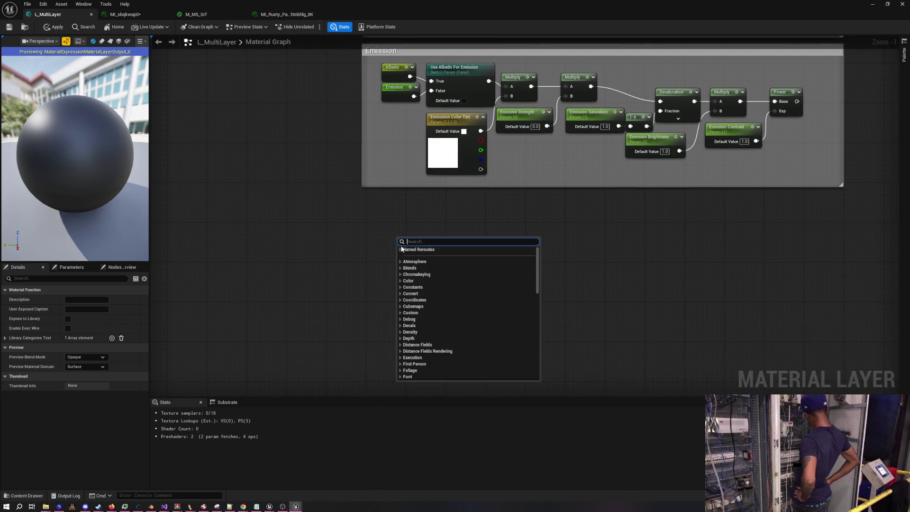
left_click(413, 301)
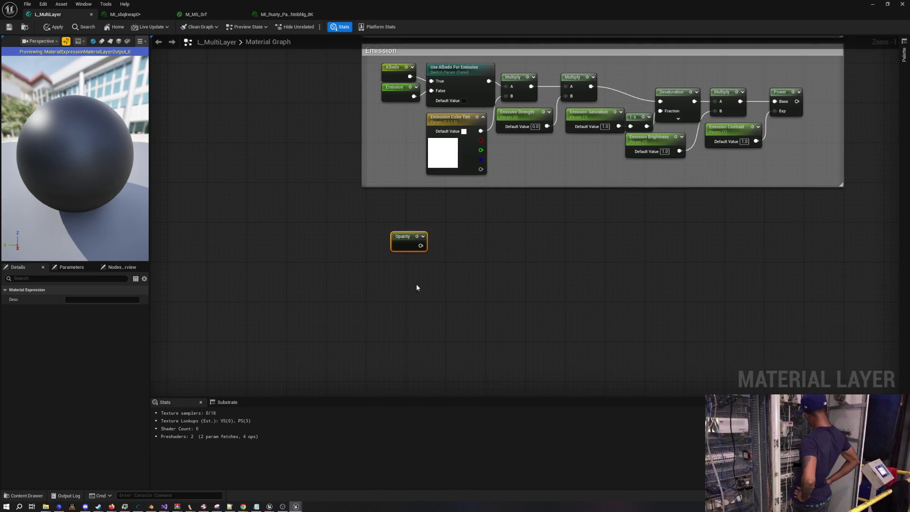
mouse_move(414, 234)
left_mouse_down()
mouse_move(442, 211)
mouse_move(457, 225)
left_mouse_up()
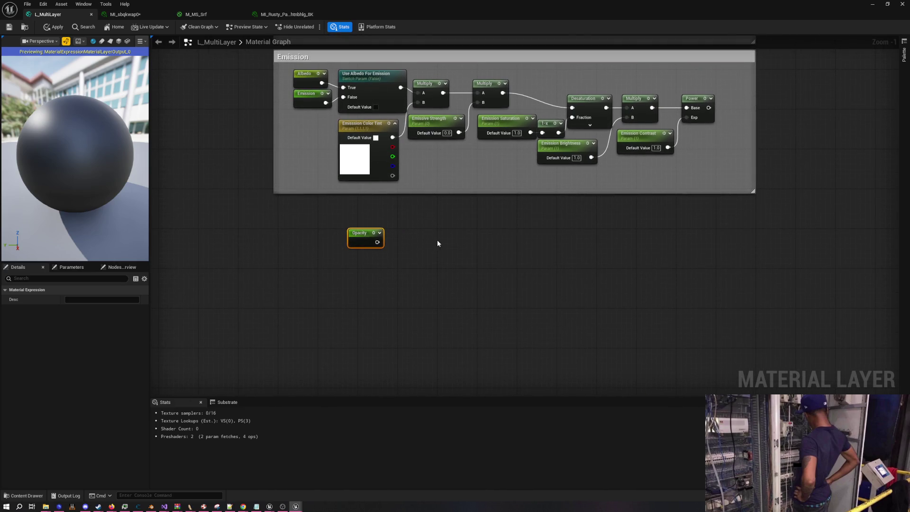
left_click(437, 243)
right_click(393, 265)
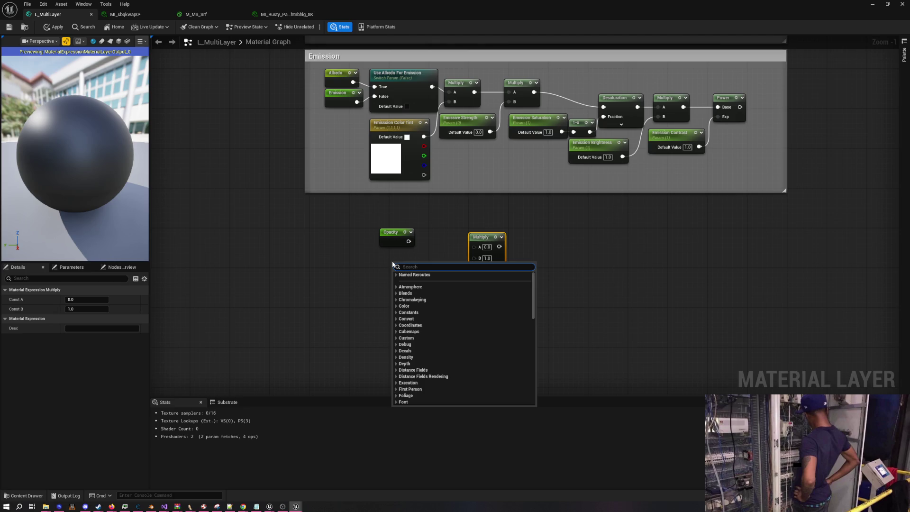
type("noise")
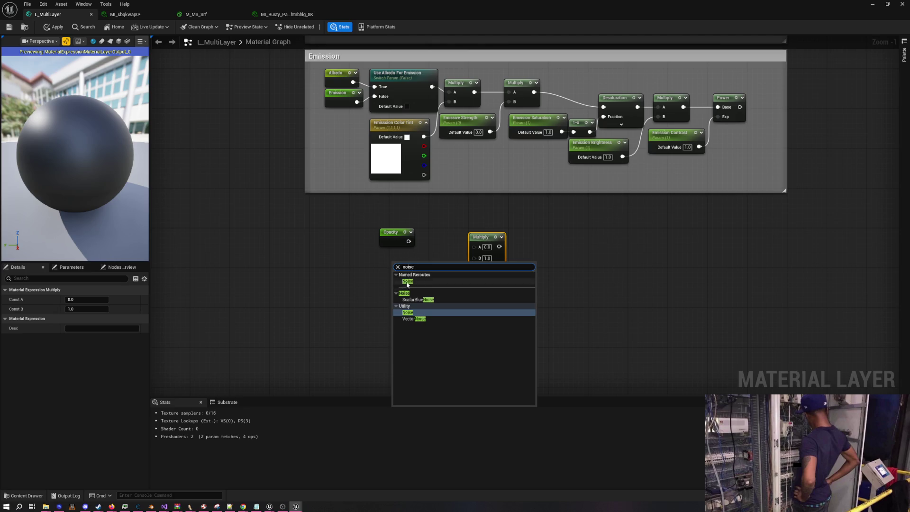
key("Return")
left_click_drag(406, 263, 403, 303)
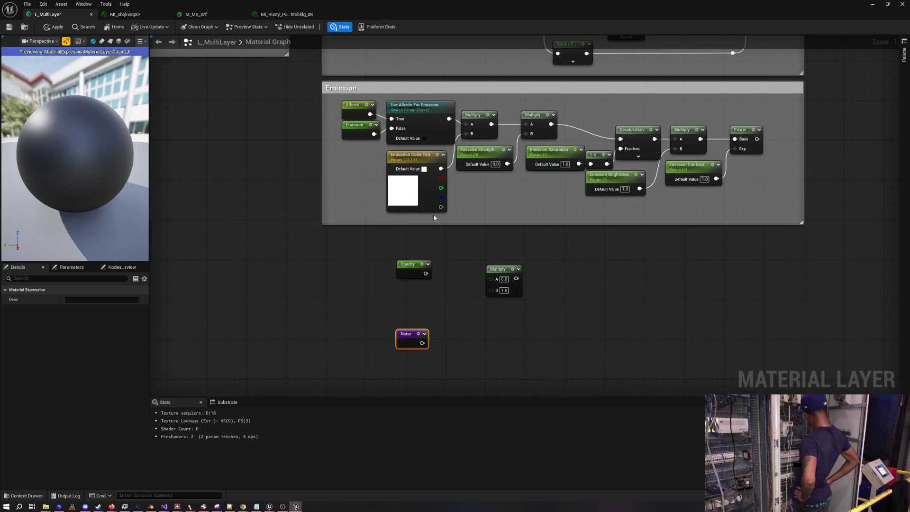
- Duplicate the Use Albedo For Emission switch as 'Enable Noise', with Noise into True and Opacity into False
left_click(424, 118)
key("ctrl+d")
double_click(472, 335)
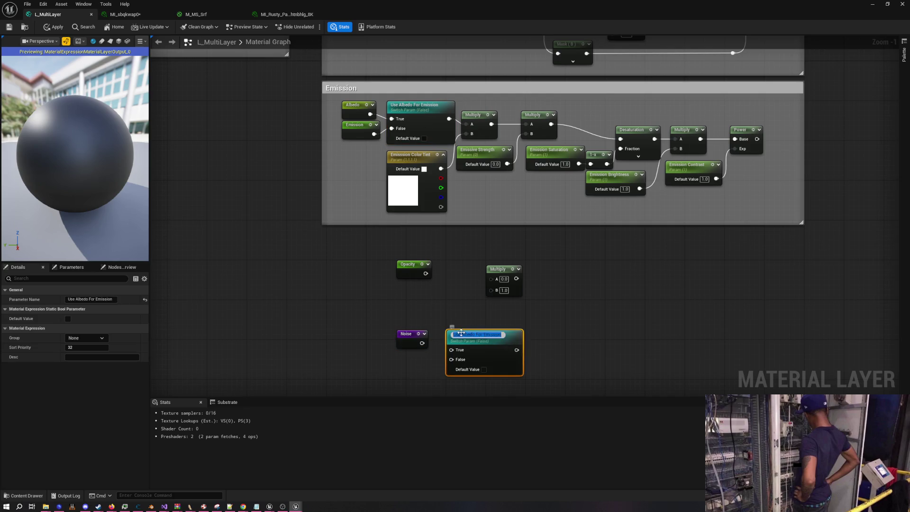
type("Enabl")
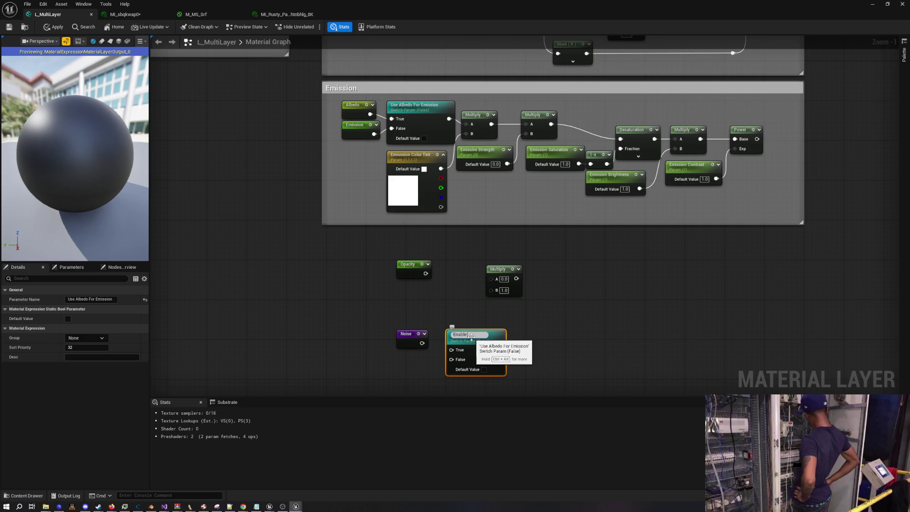
type("e")
key("Return")
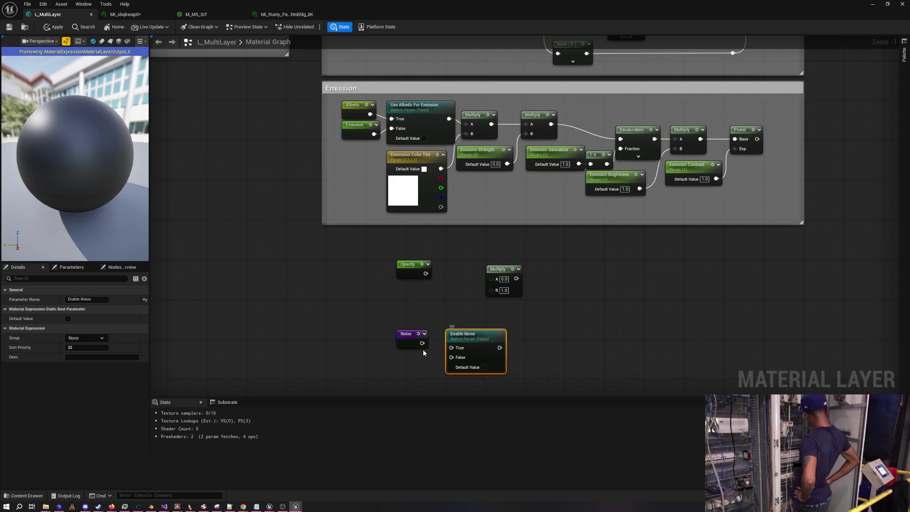
left_click_drag(422, 343, 452, 349)
mouse_move(408, 264)
left_mouse_down()
mouse_move(408, 359)
mouse_move(440, 369)
mouse_move(452, 357)
left_mouse_up()
left_click_drag(372, 315, 507, 379)
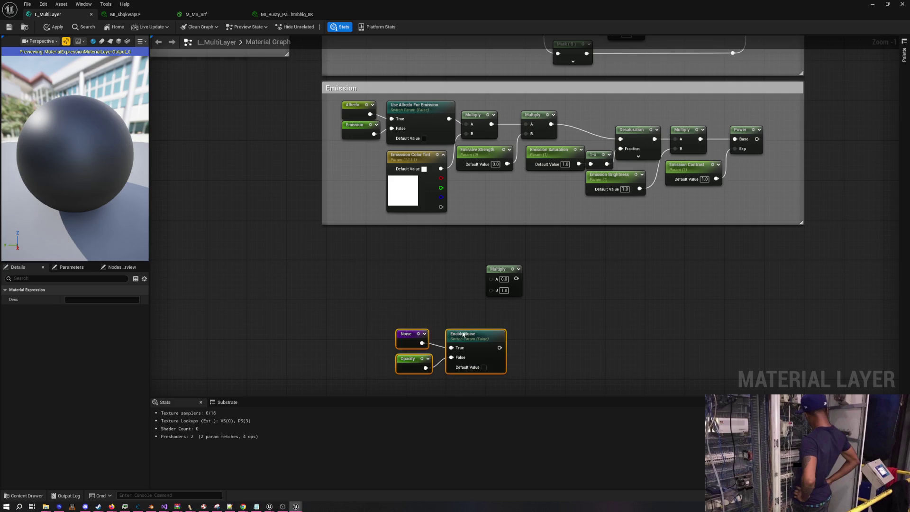
mouse_move(466, 340)
left_mouse_down()
mouse_move(431, 255)
mouse_move(493, 279)
left_mouse_up()
left_click(471, 324)
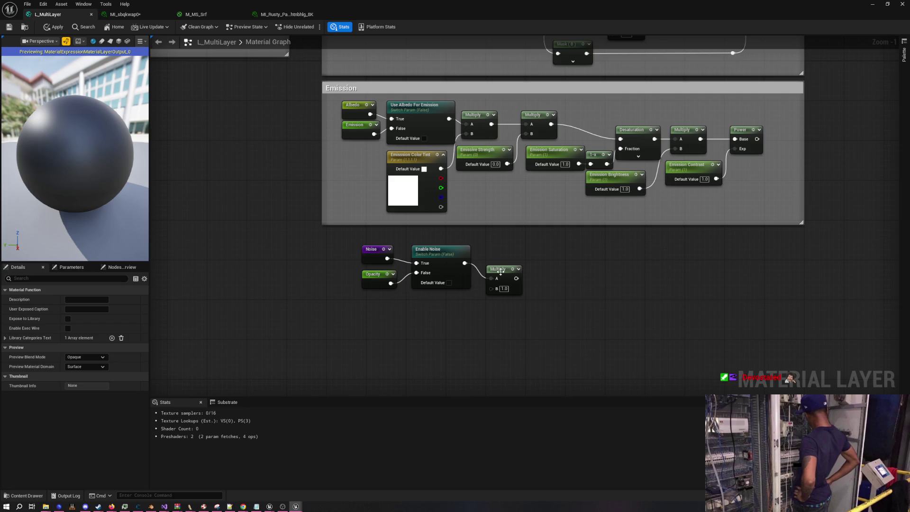
- Add a Constant node with value 1 beside the Enable Noise switch
left_click_drag(509, 271, 525, 267)
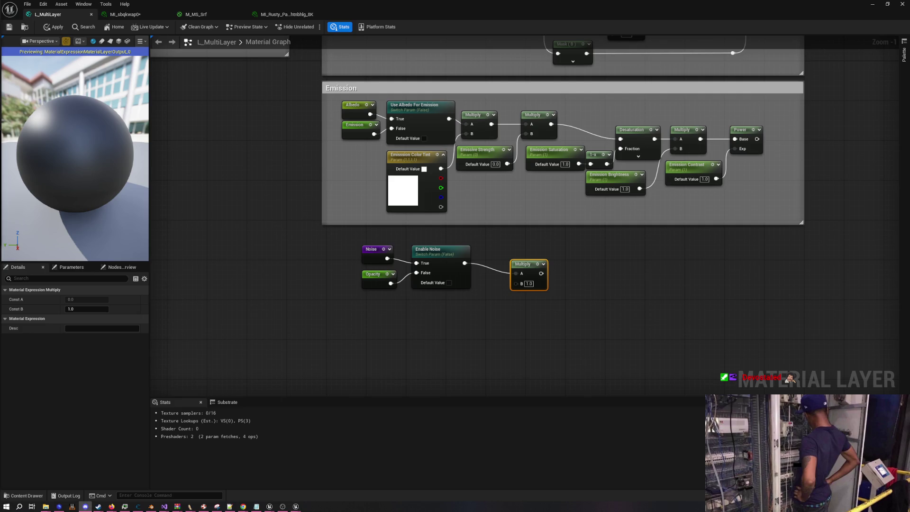
left_click(453, 289)
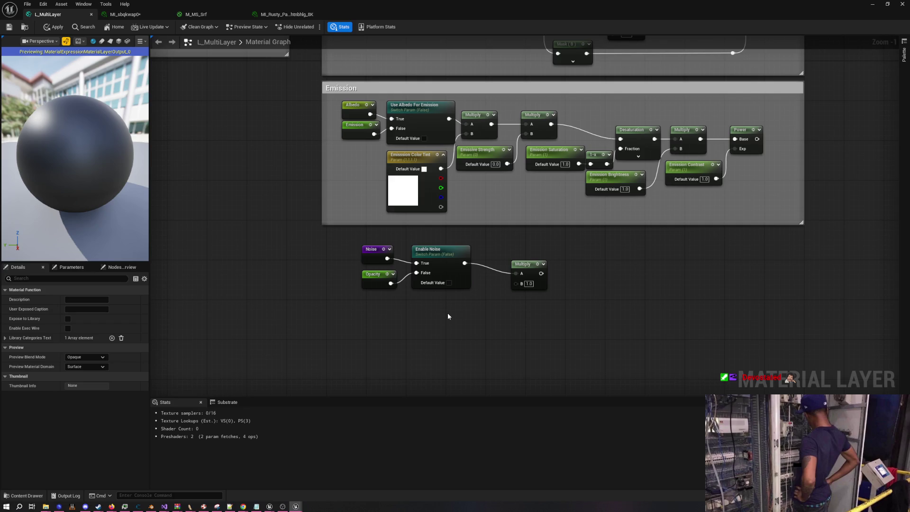
left_click_drag(373, 276, 403, 346)
left_click(378, 280)
left_click(379, 283)
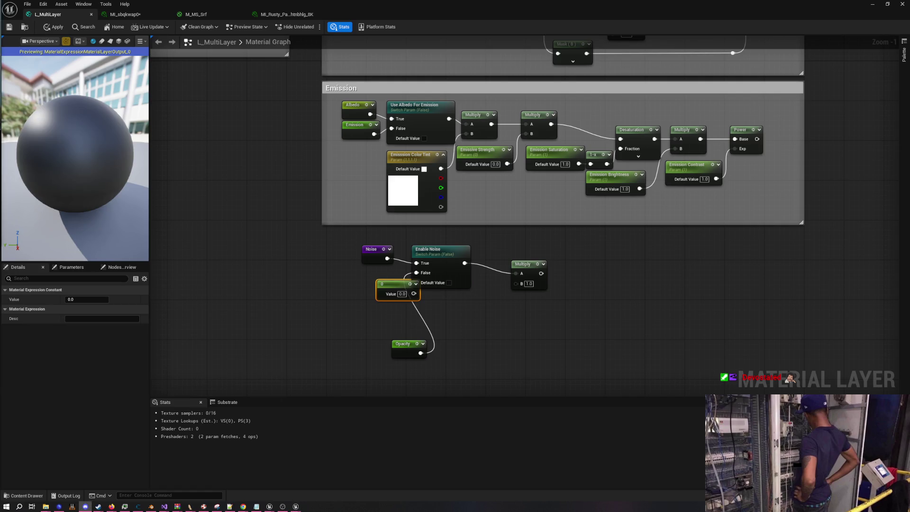
left_click(402, 294)
type("1")
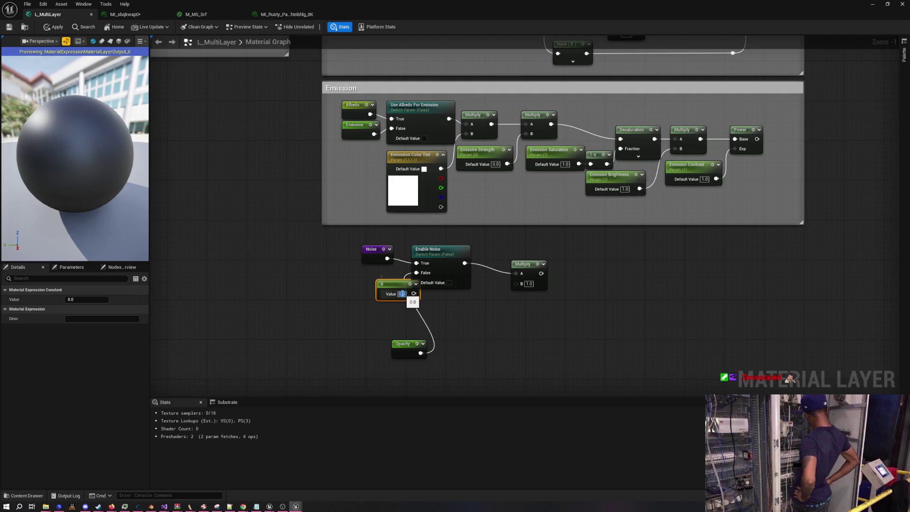
key("Return")
mouse_move(395, 288)
left_mouse_down()
mouse_move(371, 273)
mouse_move(416, 273)
left_mouse_up()
- Reposition the Noise, 1 and Enable Noise nodes and connect Opacity to Multiply's A input
mouse_move(420, 352)
left_mouse_down()
mouse_move(516, 285)
mouse_move(487, 305)
mouse_move(510, 280)
mouse_move(522, 294)
mouse_move(515, 283)
mouse_move(364, 247)
left_mouse_up()
left_click_drag(372, 249, 377, 288)
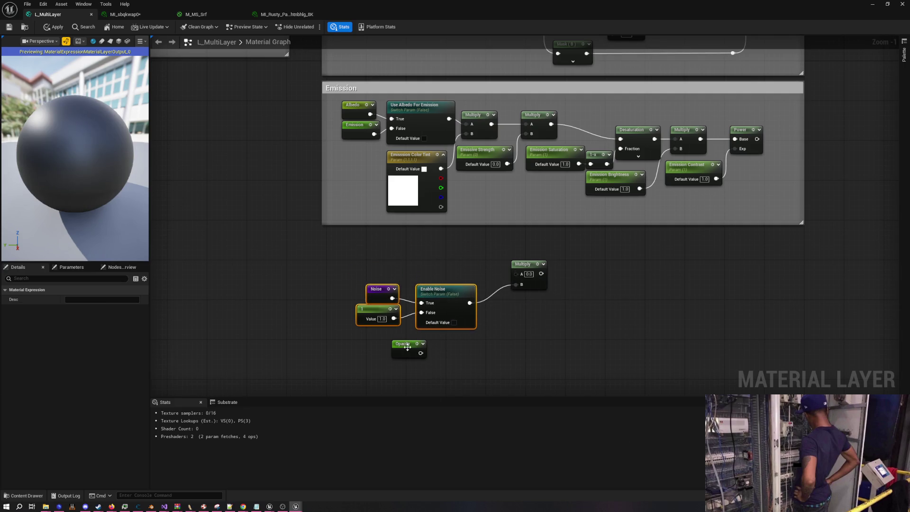
mouse_move(424, 356)
left_mouse_down()
mouse_move(467, 277)
mouse_move(516, 274)
left_mouse_up()
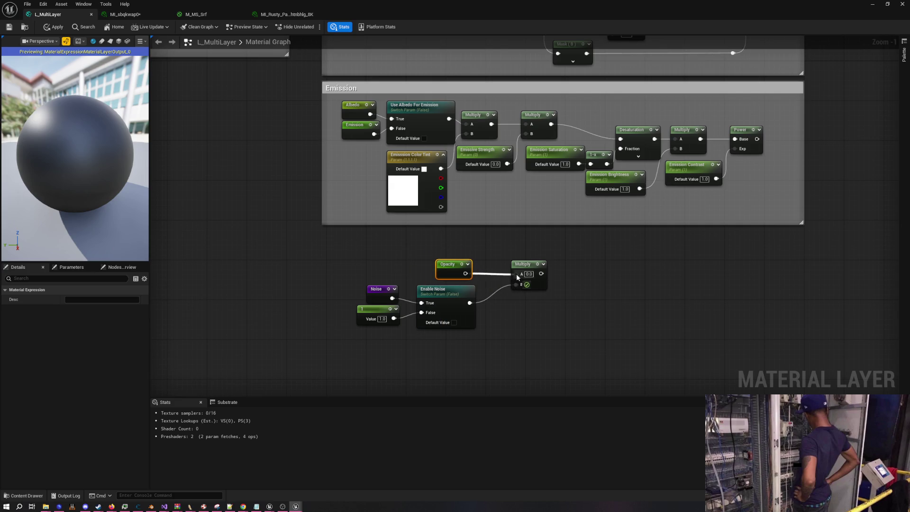
left_click_drag(496, 311, 487, 296)
scroll(476, 303, "down", 6)
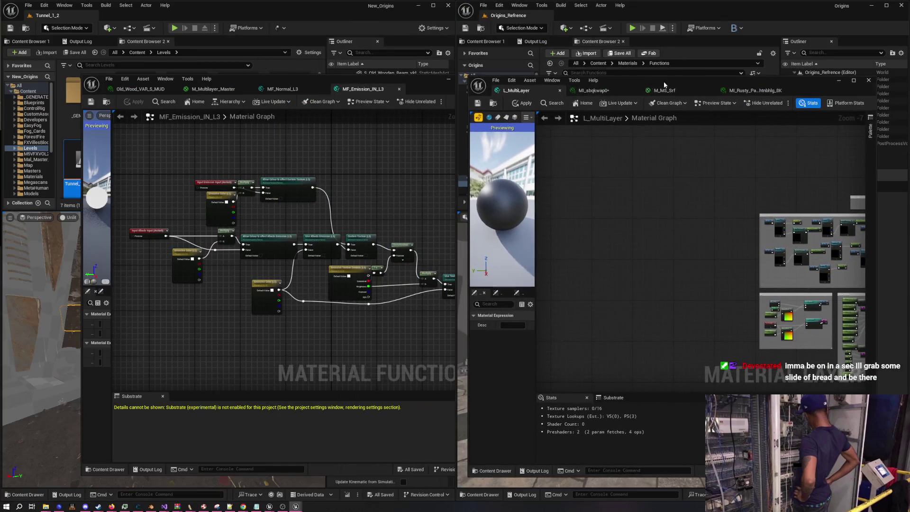
- Show the M_Multilayer_Master graph, panned to reveal more groups, alongside the L_MultiLayer editor
left_click(241, 93)
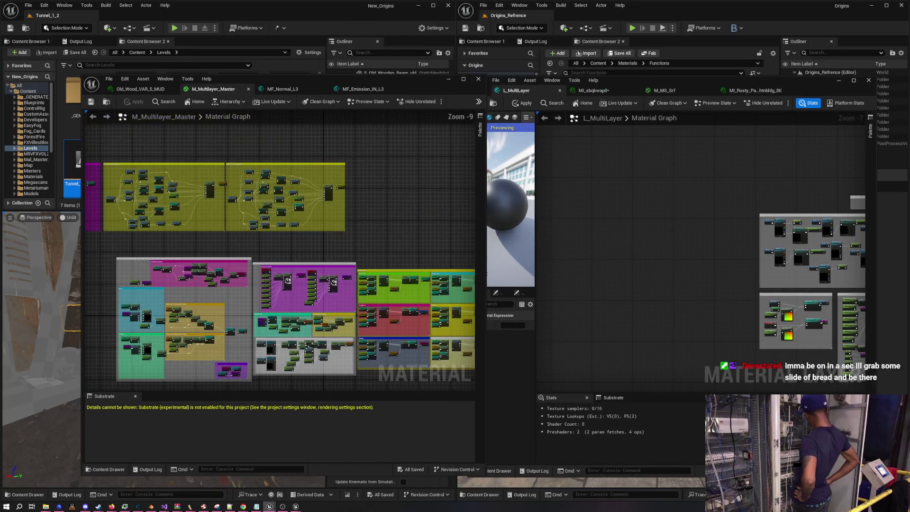
left_click_drag(271, 191, 183, 188)
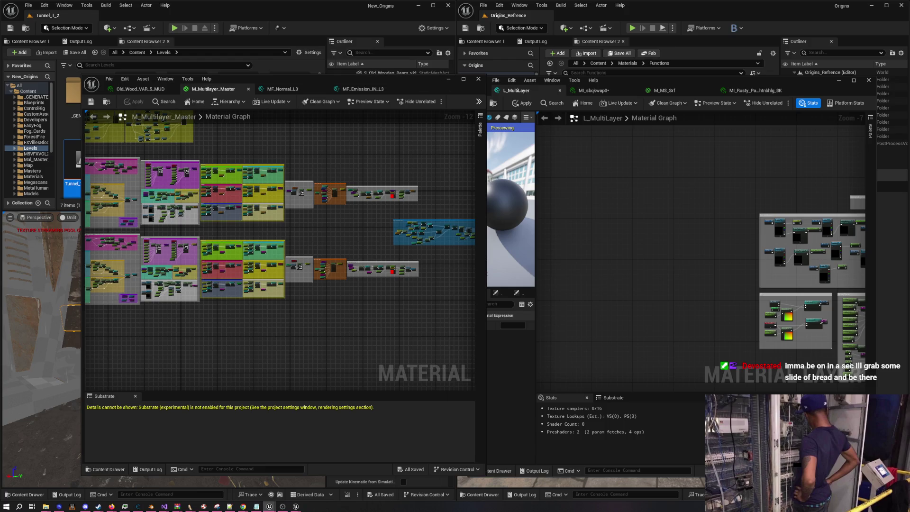
left_click(645, 333)
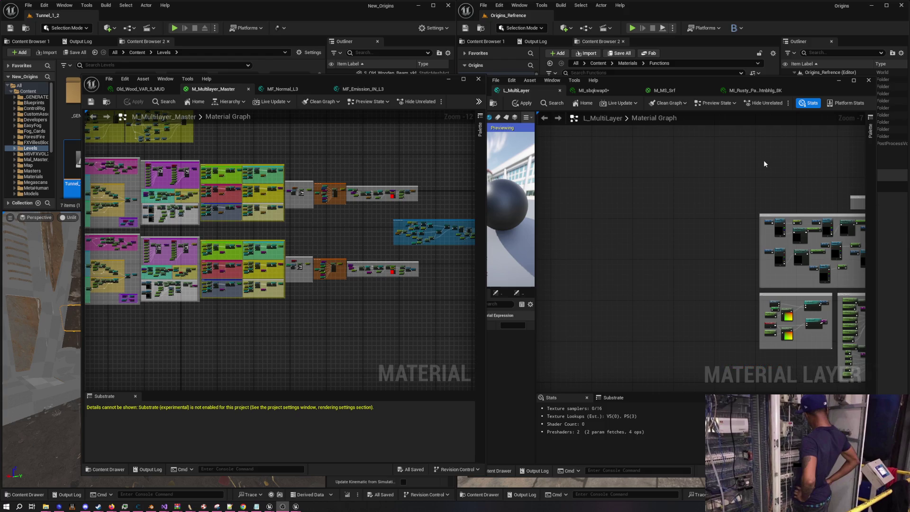
scroll(709, 196, "down", 3)
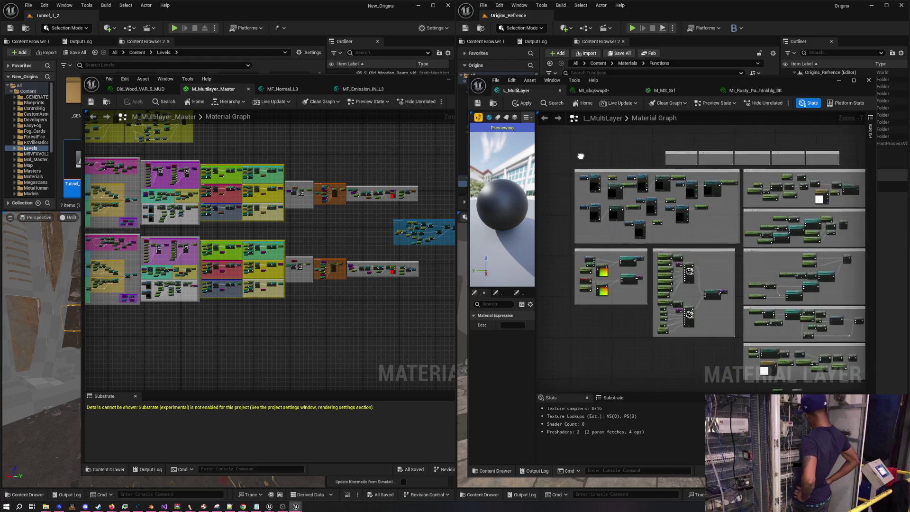
scroll(654, 171, "up", 8)
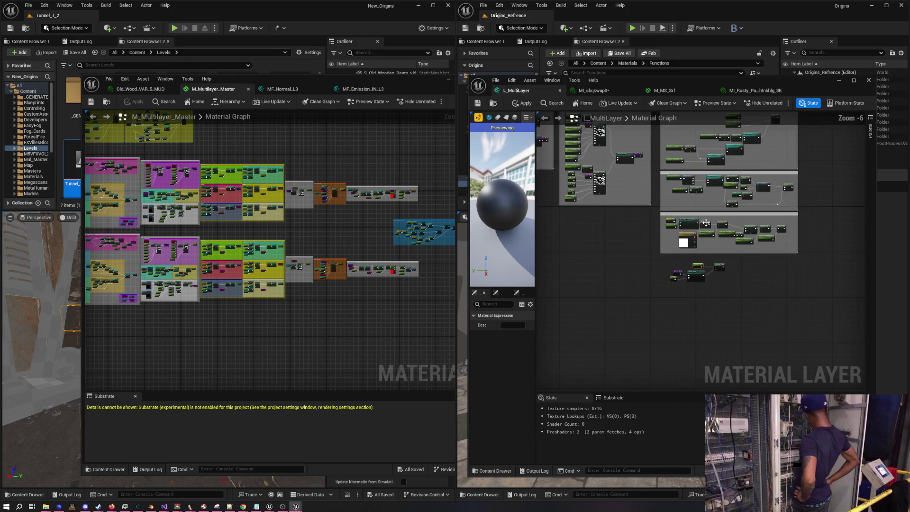
- In L_MultiLayer, move the new Noise, Constant, switch, Opacity and Multiply nodes up-right
double_click(686, 78)
mouse_move(545, 247)
left_mouse_down()
mouse_move(560, 204)
mouse_move(538, 233)
mouse_move(368, 327)
left_mouse_up()
left_click_drag(397, 280, 404, 259)
left_click(365, 201)
double_click(371, 9)
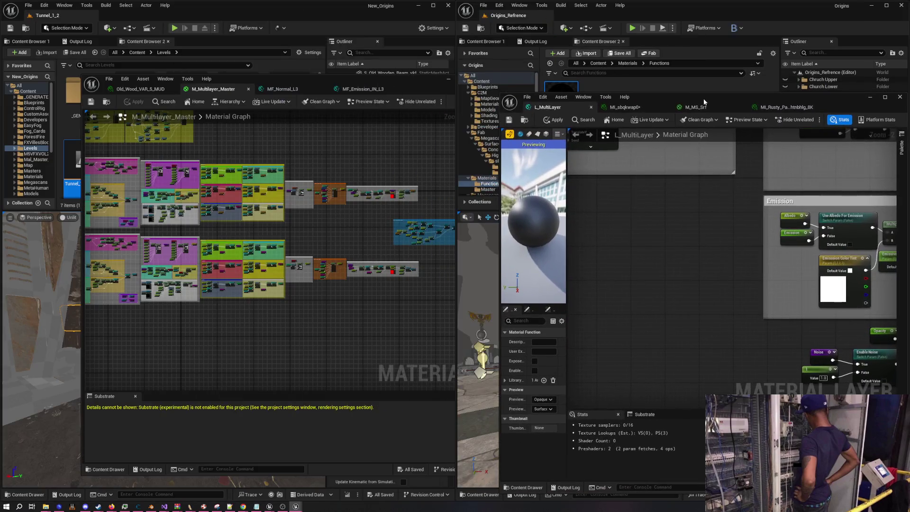
scroll(259, 231, "down", 4)
scroll(321, 229, "up", 4)
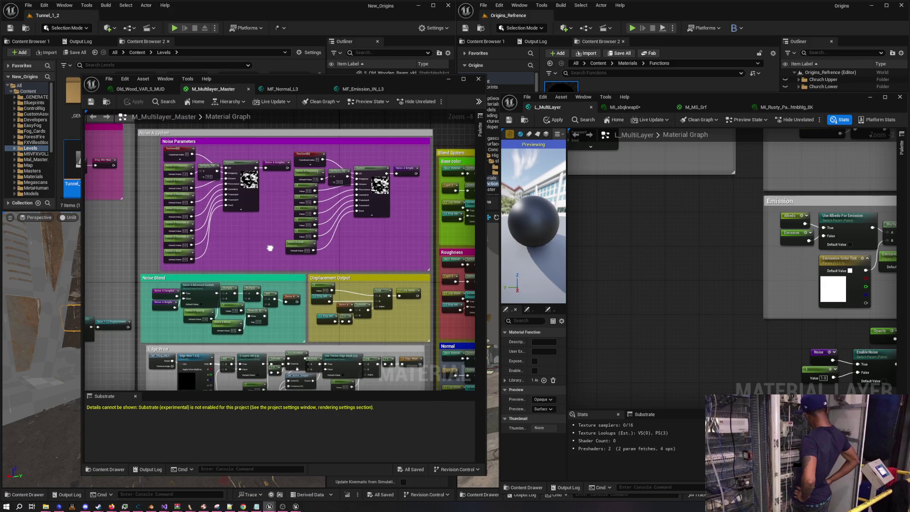
- Pan the master graph through its Noise Parameters, Edge Wear and Normal groups
mouse_move(270, 248)
left_mouse_down()
mouse_move(261, 224)
mouse_move(258, 234)
mouse_move(268, 217)
left_mouse_up()
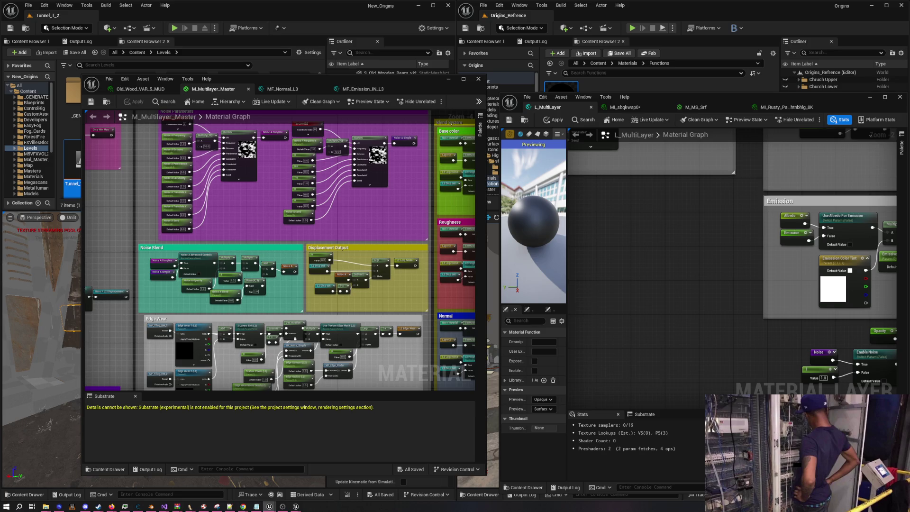
scroll(304, 343, "up", 2)
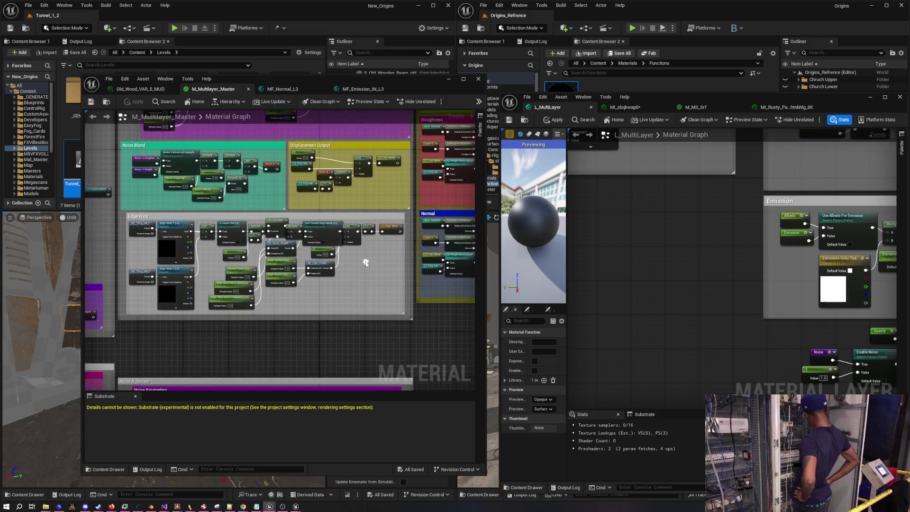
mouse_move(416, 383)
left_mouse_down()
mouse_move(409, 276)
mouse_move(436, 280)
left_mouse_up()
left_click_drag(348, 245, 364, 268)
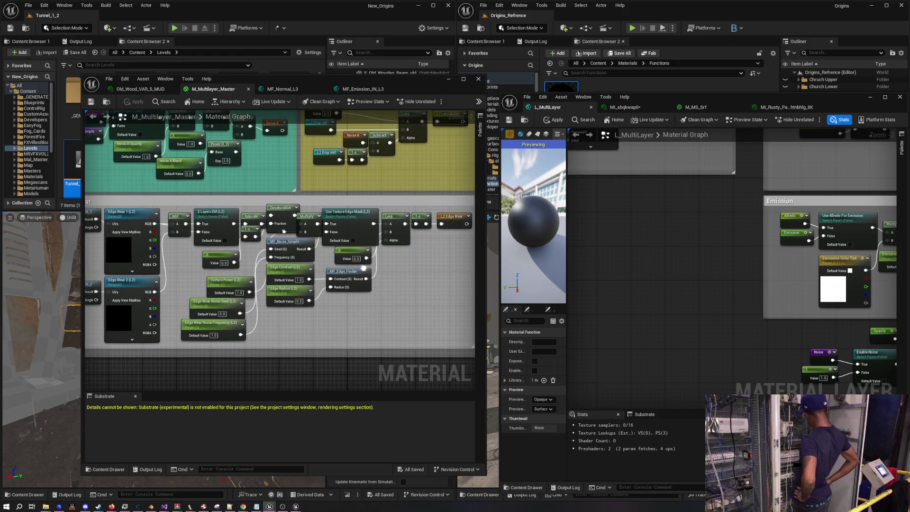
right_click(394, 290)
left_click(364, 314)
mouse_move(345, 306)
left_mouse_down()
mouse_move(287, 299)
mouse_move(436, 301)
mouse_move(346, 291)
left_mouse_up()
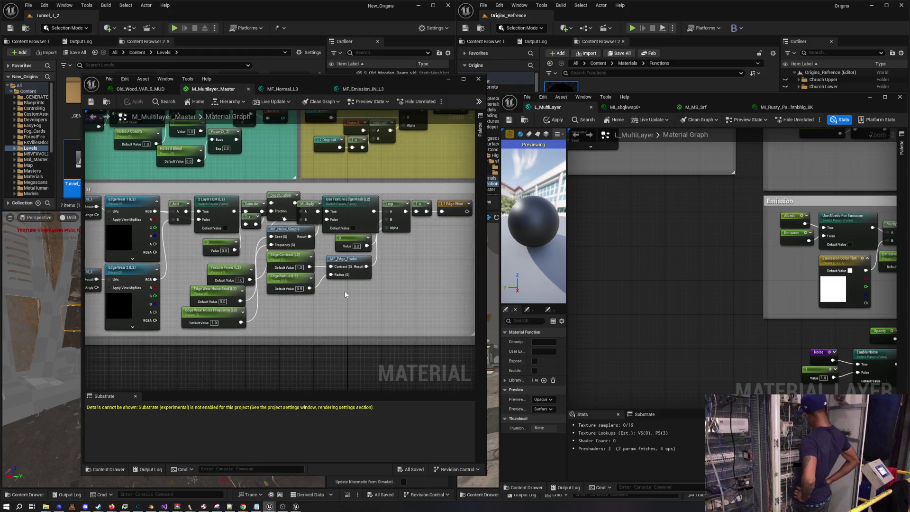
scroll(207, 271, "down", 4)
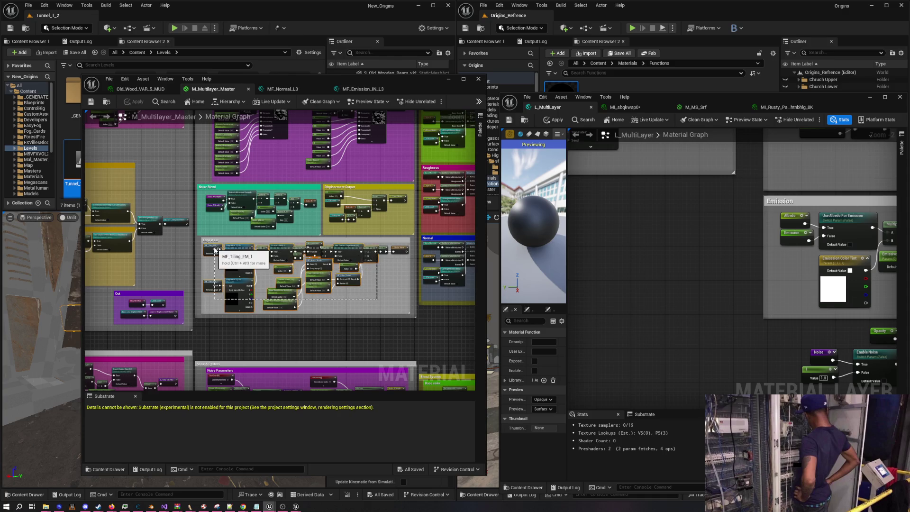
scroll(243, 261, "down", 3)
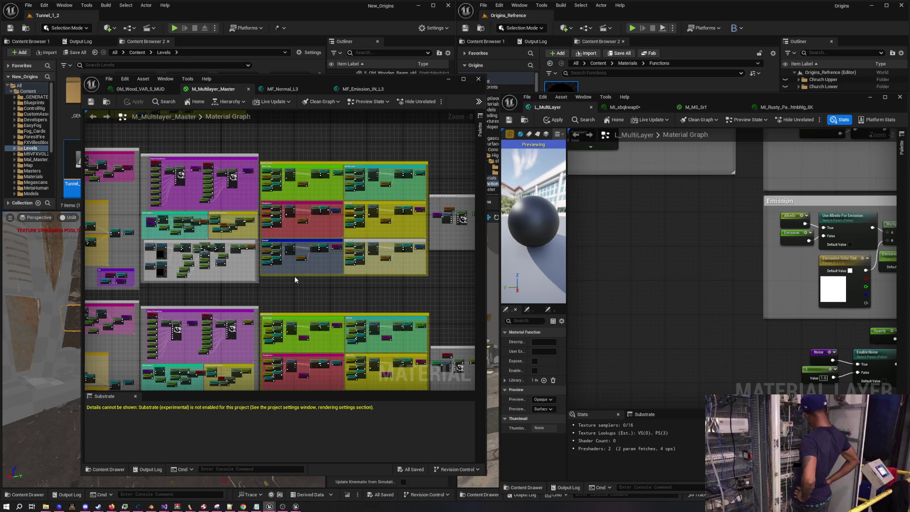
- Move the loose Noise, Enable Noise and other opacity nodes below the Emission group
mouse_move(627, 295)
left_mouse_down()
mouse_move(480, 211)
mouse_move(456, 224)
mouse_move(484, 240)
mouse_move(517, 236)
left_mouse_up()
double_click(744, 97)
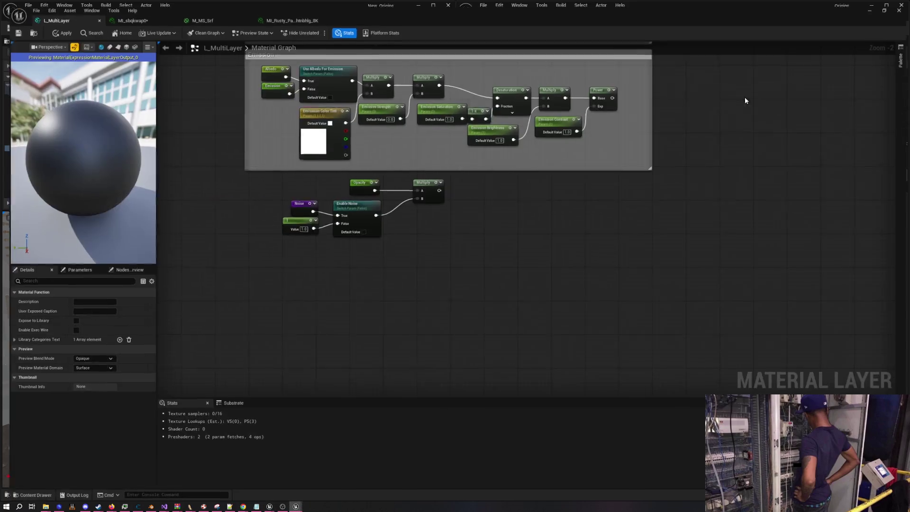
mouse_move(346, 254)
left_mouse_down()
mouse_move(579, 326)
mouse_move(338, 234)
left_mouse_up()
left_click(546, 317)
left_click_drag(412, 262, 462, 280)
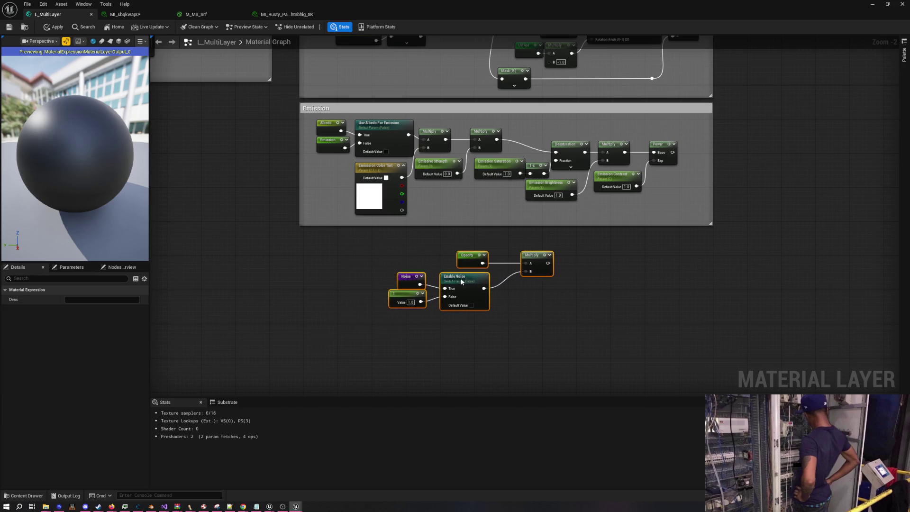
- Wrap the opacity nodes in an 'Opacity' comment and widen it to match Emission
type("Opac")
type("O")
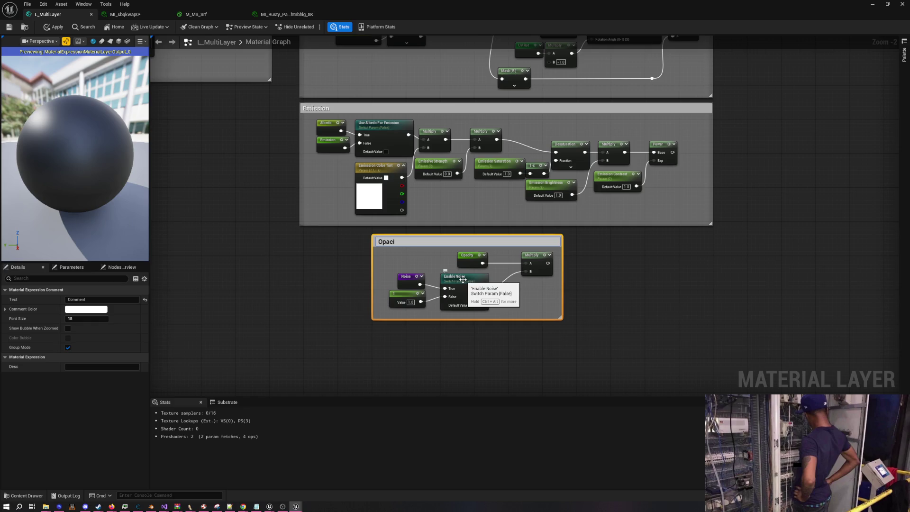
type("y")
key("Return")
left_click(356, 268)
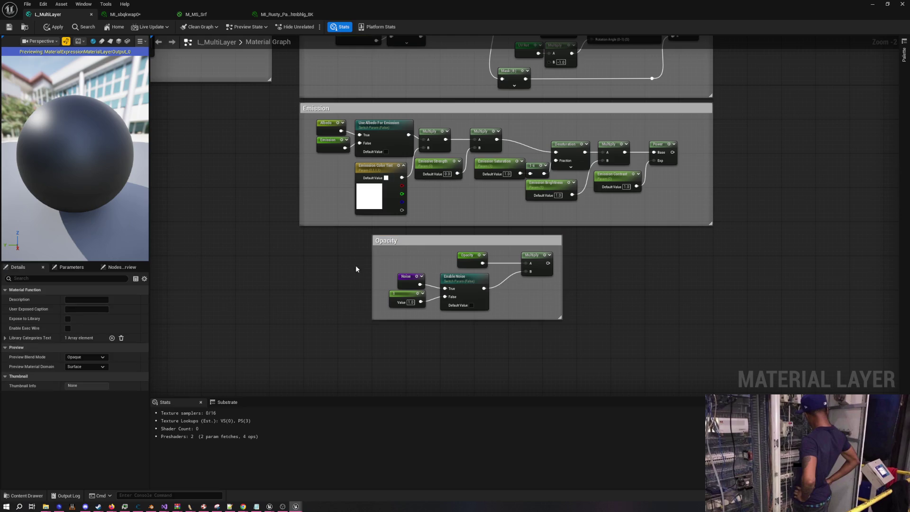
scroll(352, 258, "up", 1)
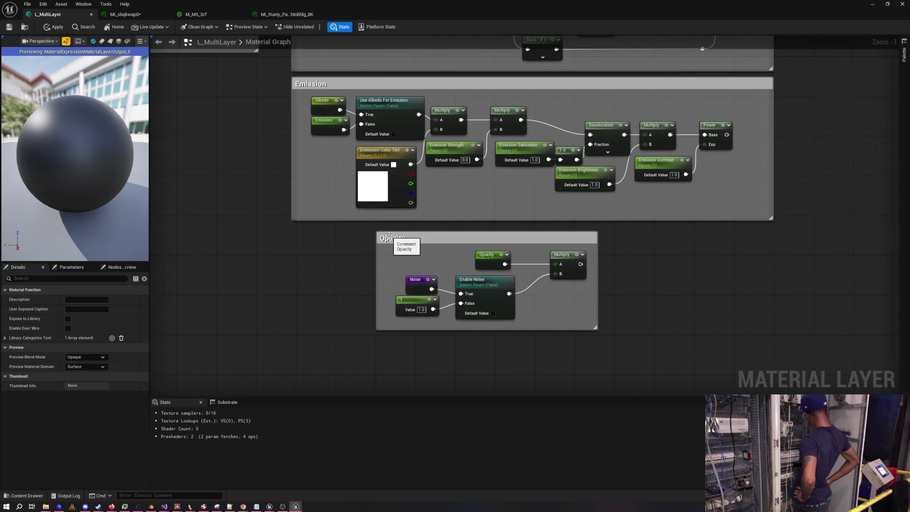
mouse_move(377, 237)
left_mouse_down()
mouse_move(290, 237)
mouse_move(300, 228)
left_mouse_up()
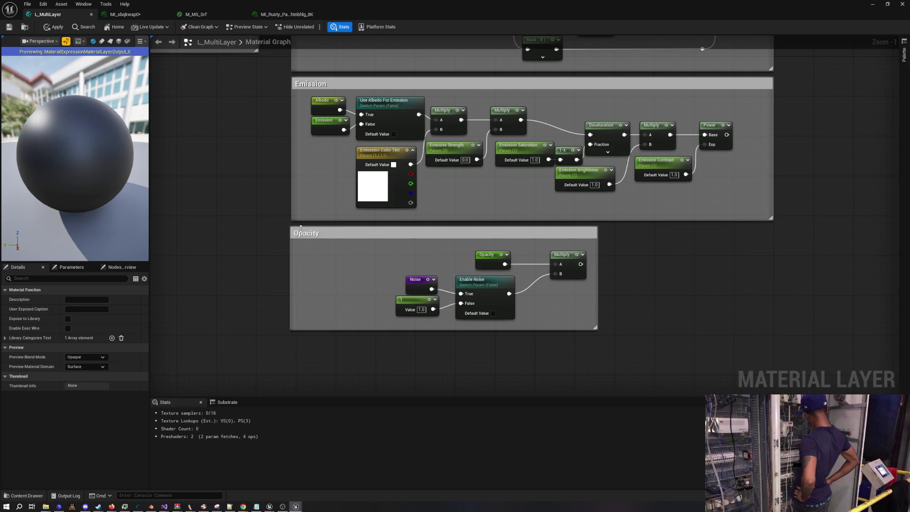
scroll(404, 257, "down", 2)
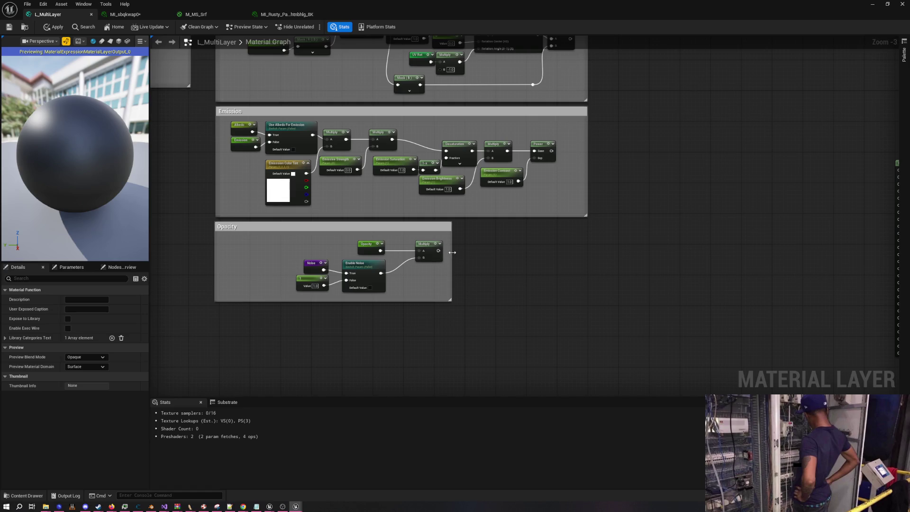
left_click_drag(452, 252, 586, 265)
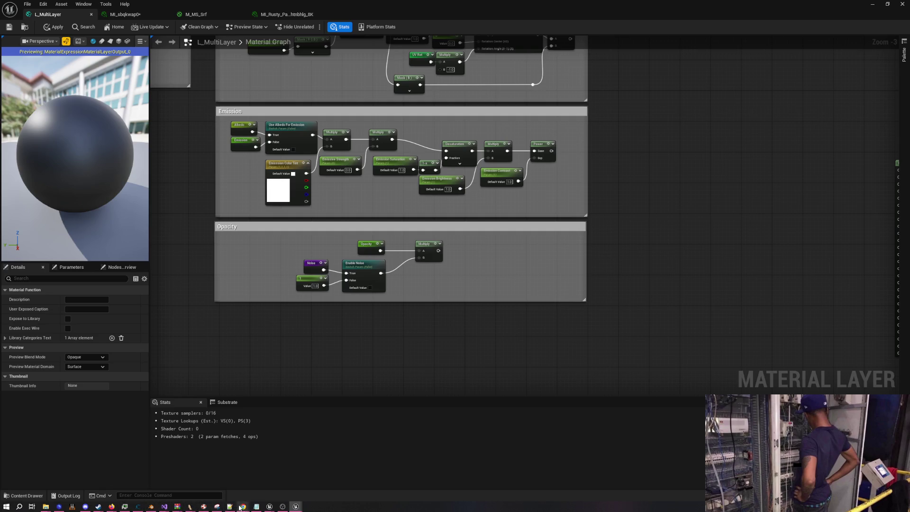
- Play Shimmy Shimmy Ya from the YouTube Mix, skip ahead about 20 seconds, then minimize Chrome
mouse_move(243, 506)
left_click(260, 475)
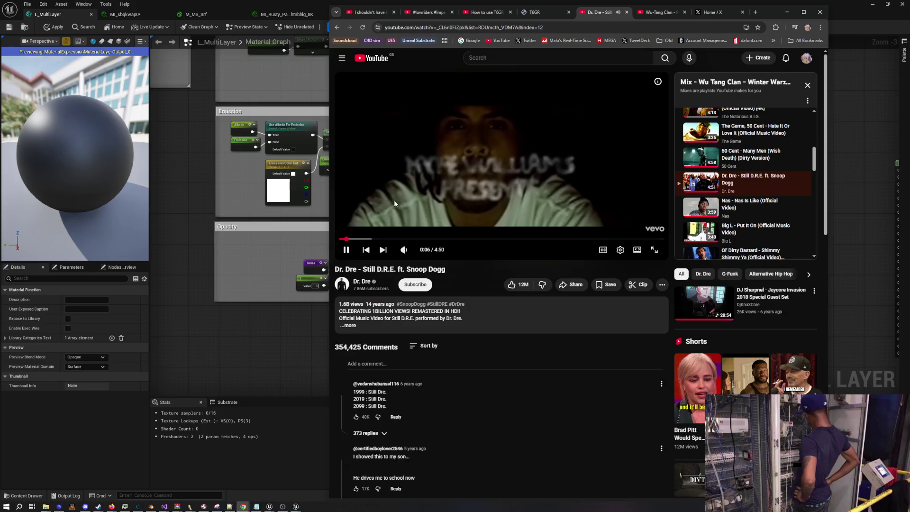
scroll(758, 204, "down", 3)
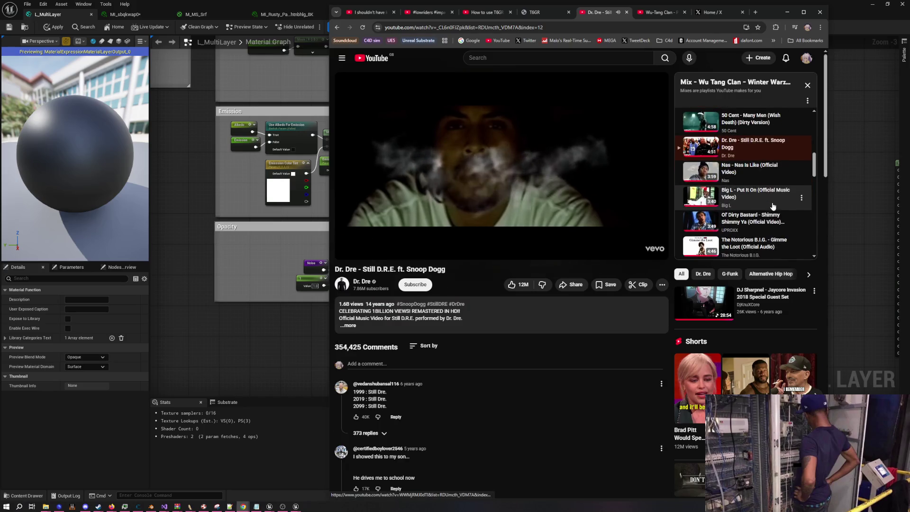
scroll(779, 210, "down", 1)
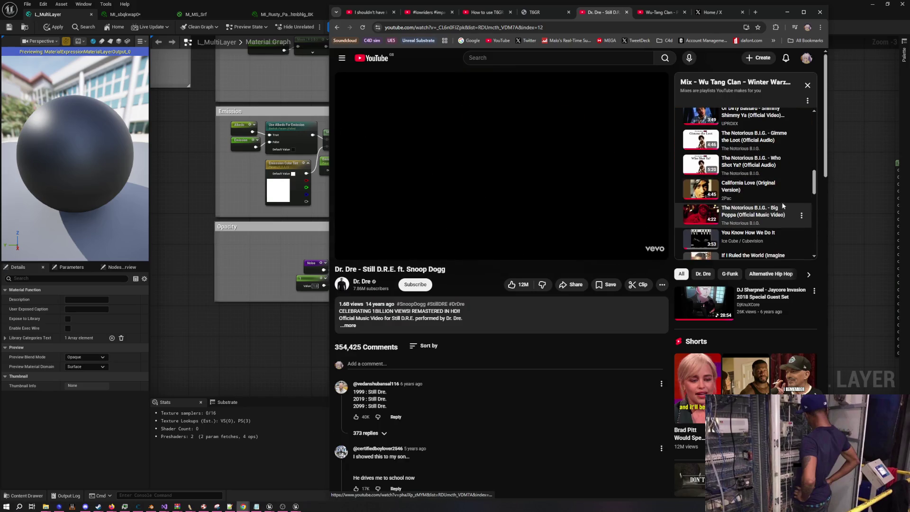
scroll(780, 196, "up", 1)
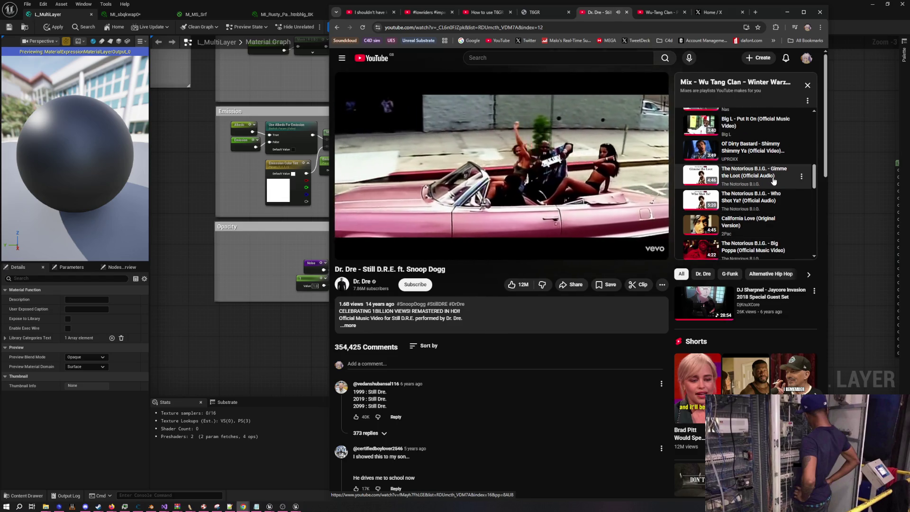
left_click(772, 161)
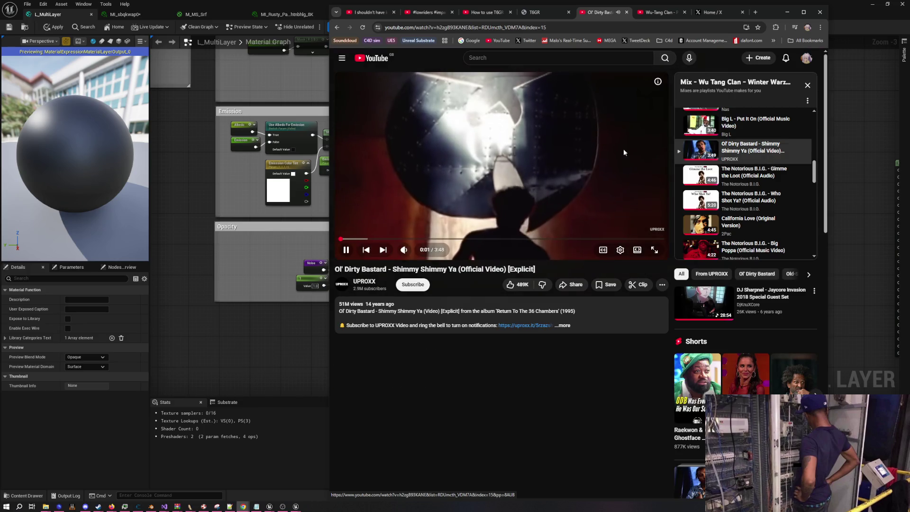
left_click(373, 239)
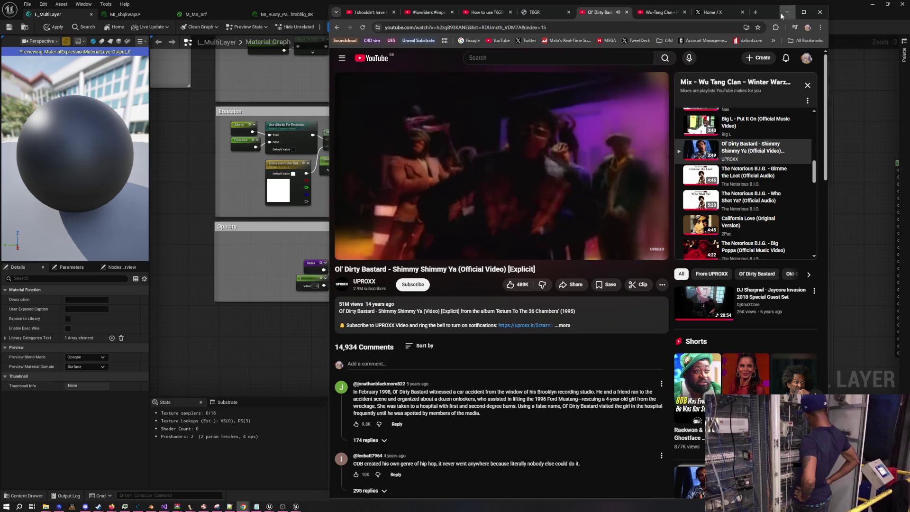
left_click(780, 13)
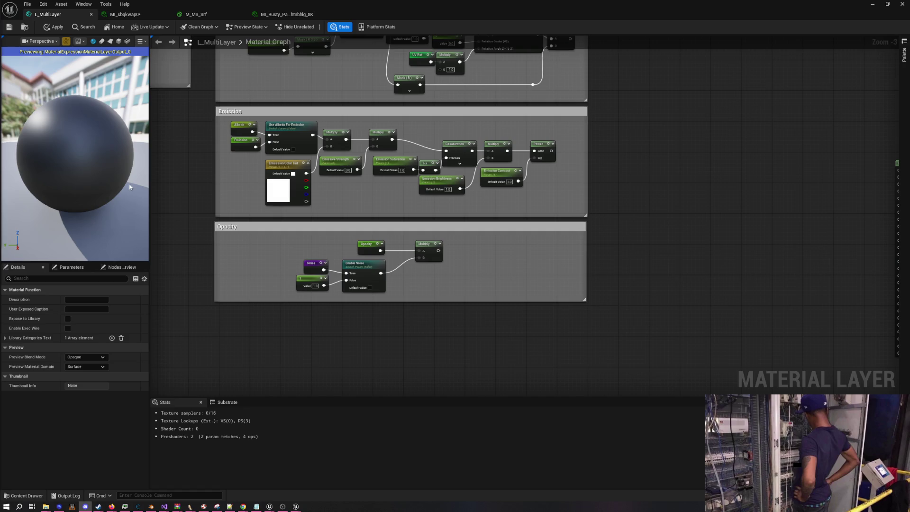
scroll(498, 334, "down", 2)
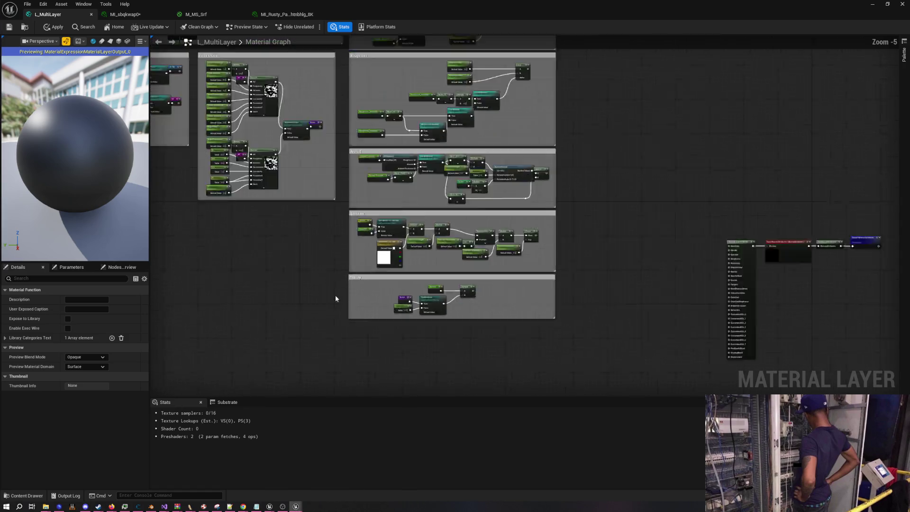
scroll(336, 298, "down", 1)
scroll(414, 319, "up", 2)
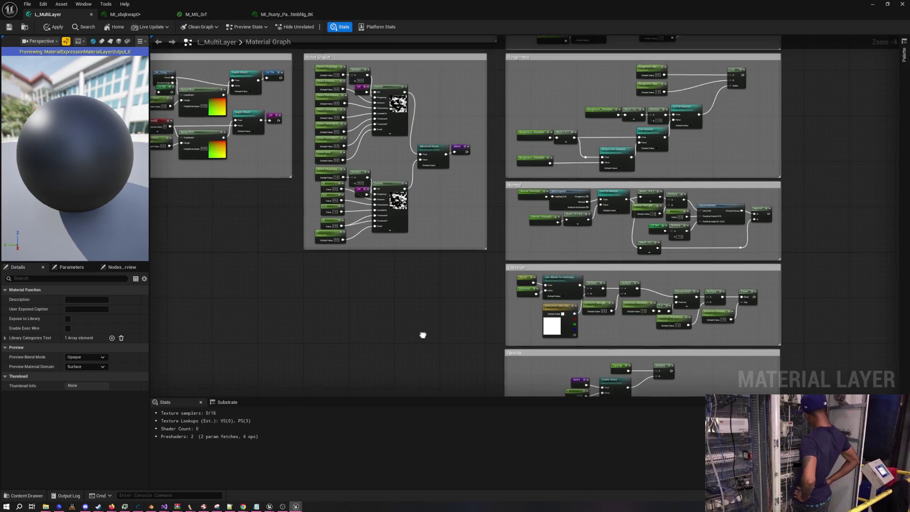
left_click_drag(422, 335, 420, 341)
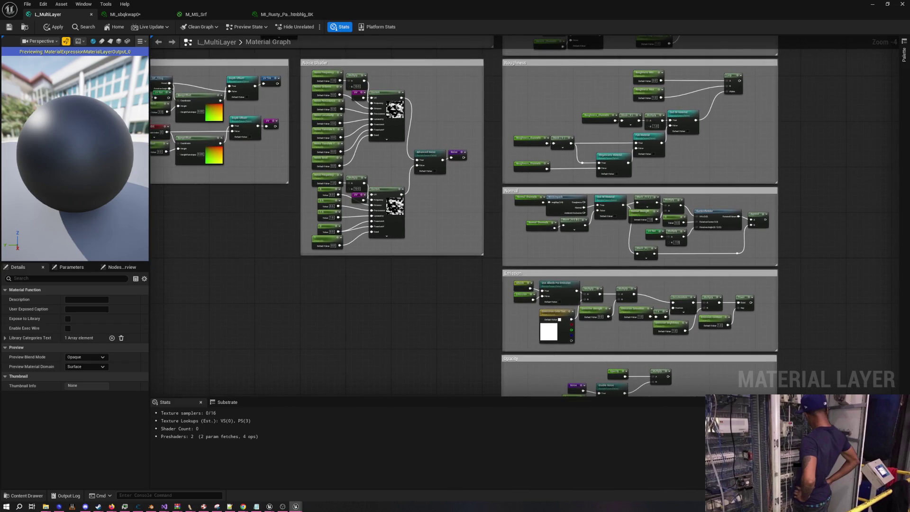
mouse_move(420, 306)
left_mouse_down()
mouse_move(378, 301)
mouse_move(422, 321)
mouse_move(361, 282)
left_mouse_up()
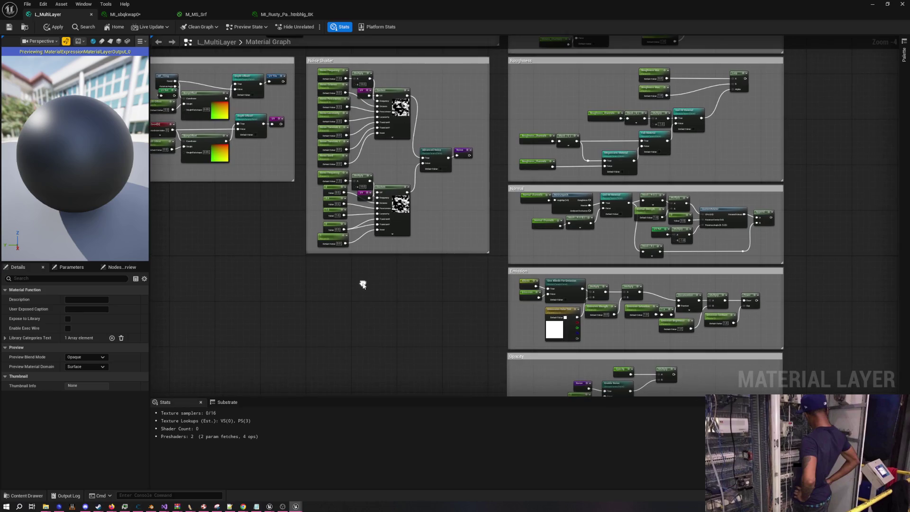
scroll(363, 283, "down", 2)
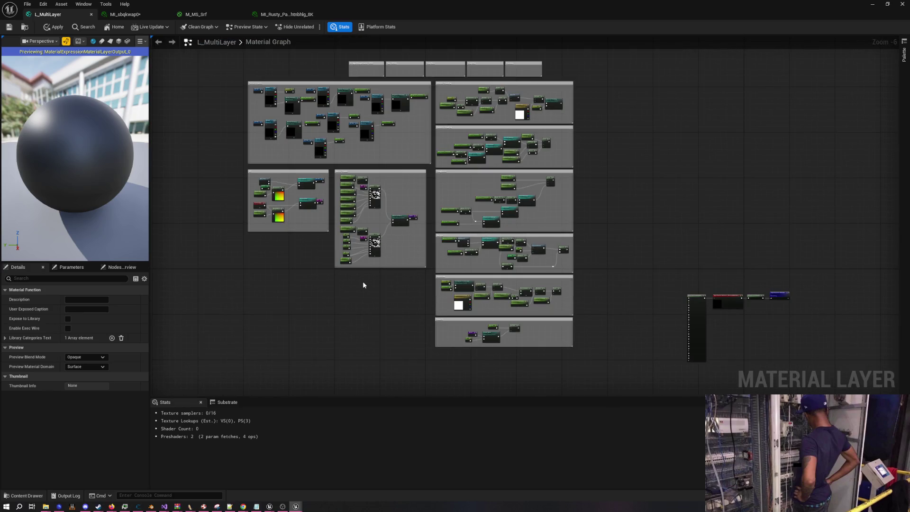
scroll(364, 284, "up", 5)
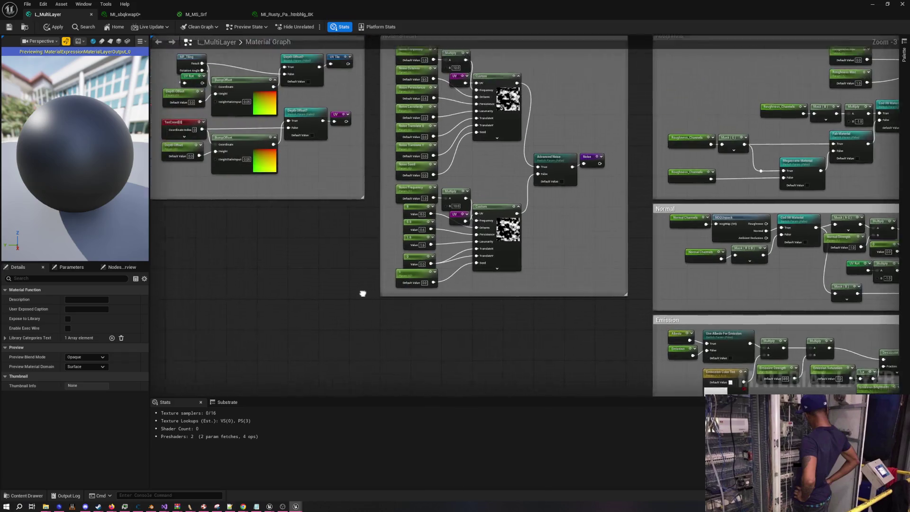
left_click_drag(363, 294, 394, 347)
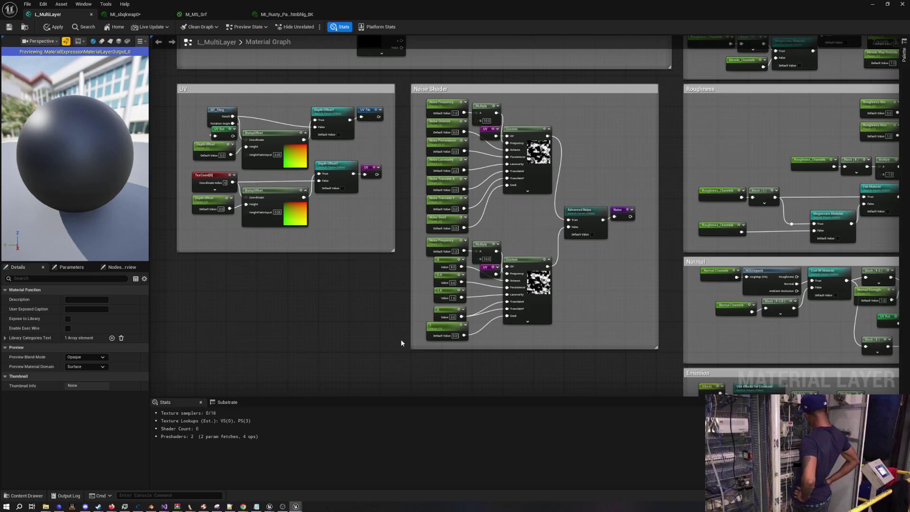
scroll(398, 334, "down", 8)
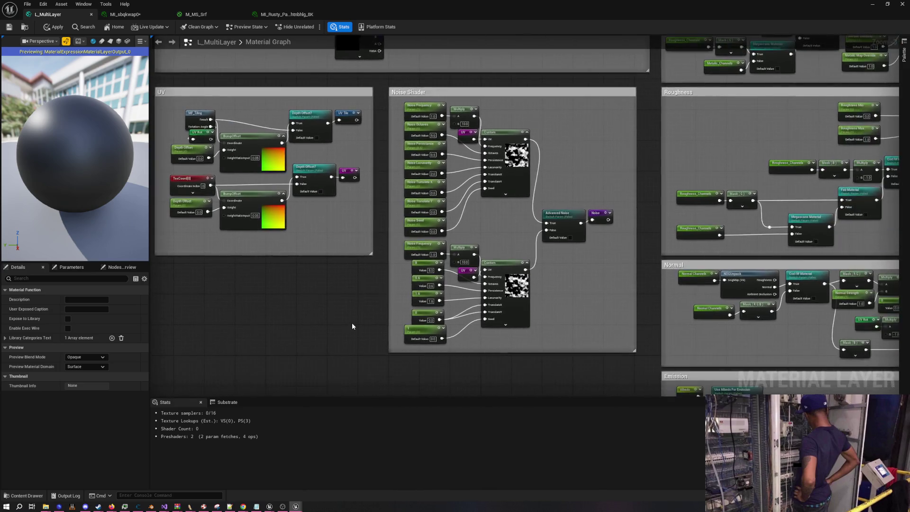
scroll(374, 223, "up", 2)
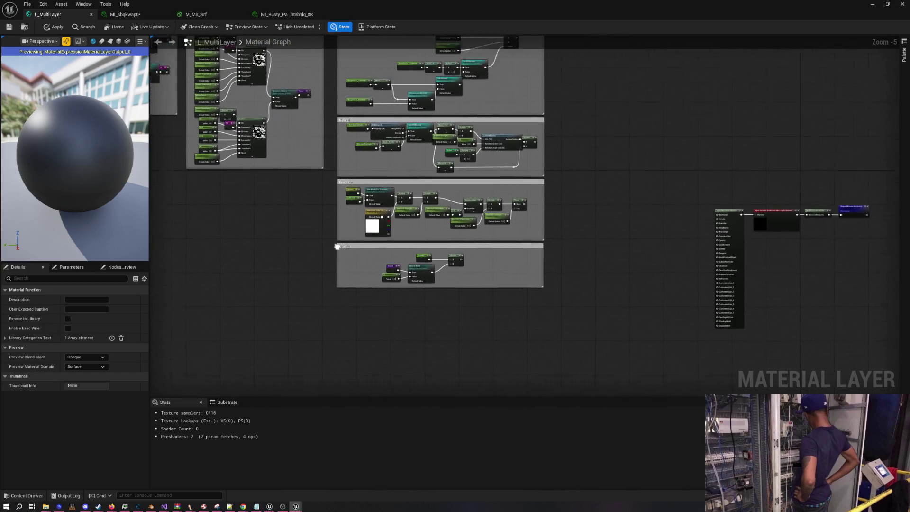
scroll(494, 373, "down", 2)
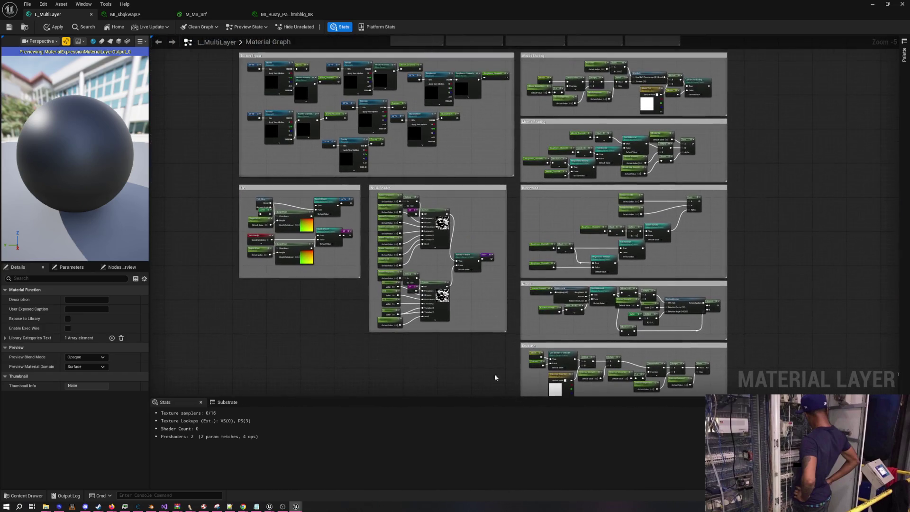
scroll(429, 334, "up", 2)
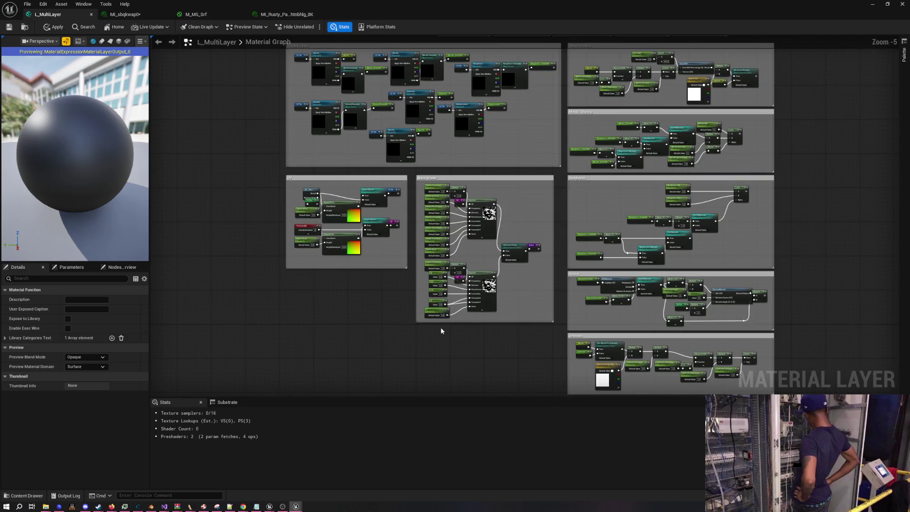
mouse_move(440, 331)
left_mouse_down()
mouse_move(420, 270)
mouse_move(382, 250)
mouse_move(441, 335)
mouse_move(338, 175)
left_mouse_up()
scroll(514, 326, "up", 3)
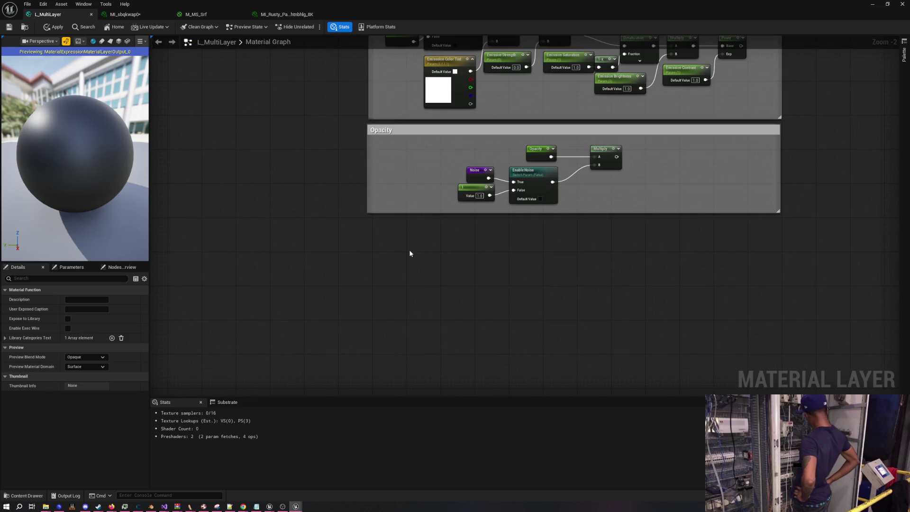